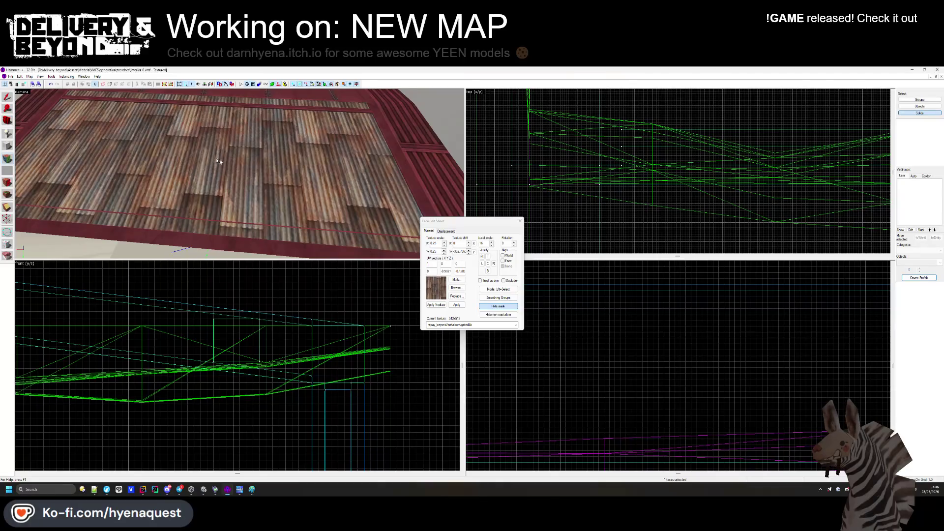
Swap the dirt panel on the container floor face for the rusty corrugated-metal texture.
mouse_move(223, 165)
left_mouse_down()
mouse_move(363, 196)
mouse_move(240, 172)
mouse_move(242, 186)
left_mouse_up()
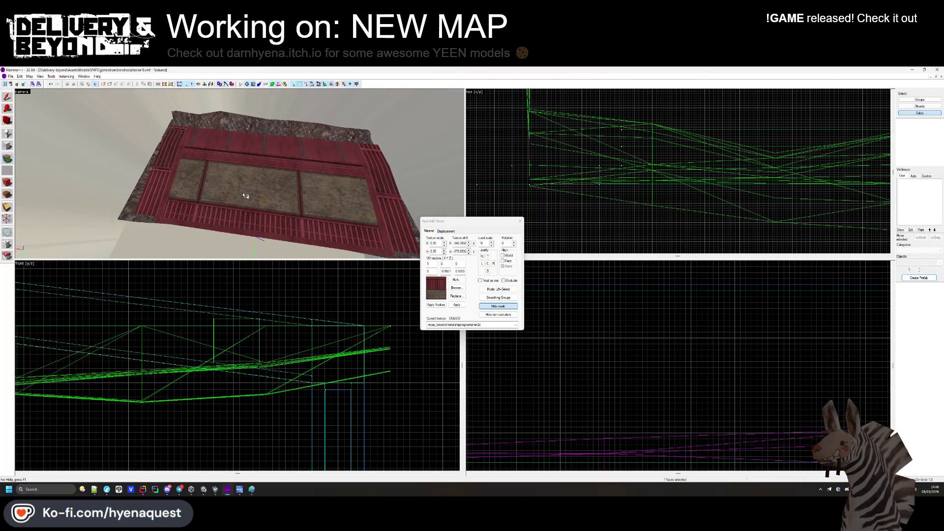
right_click(250, 192)
left_click_drag(171, 184, 237, 222)
left_click(236, 222)
key("z")
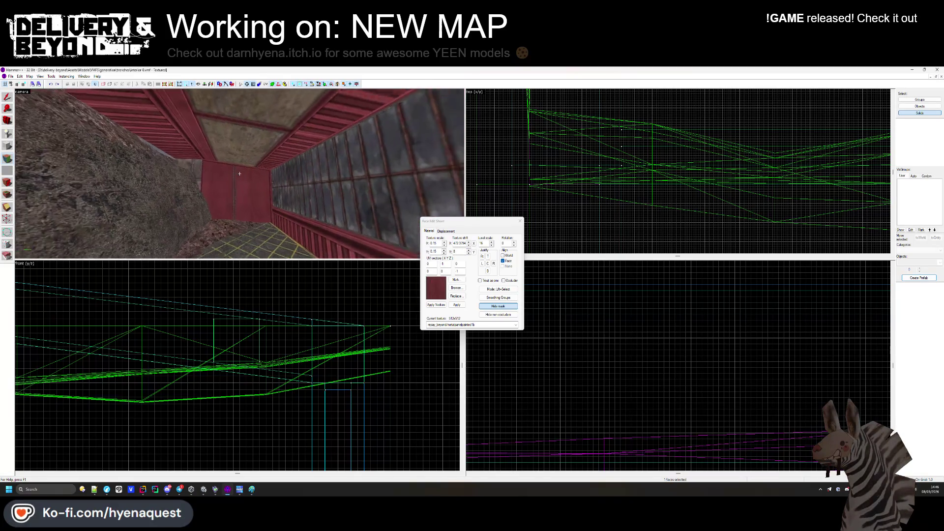
key("z")
key("shift+s")
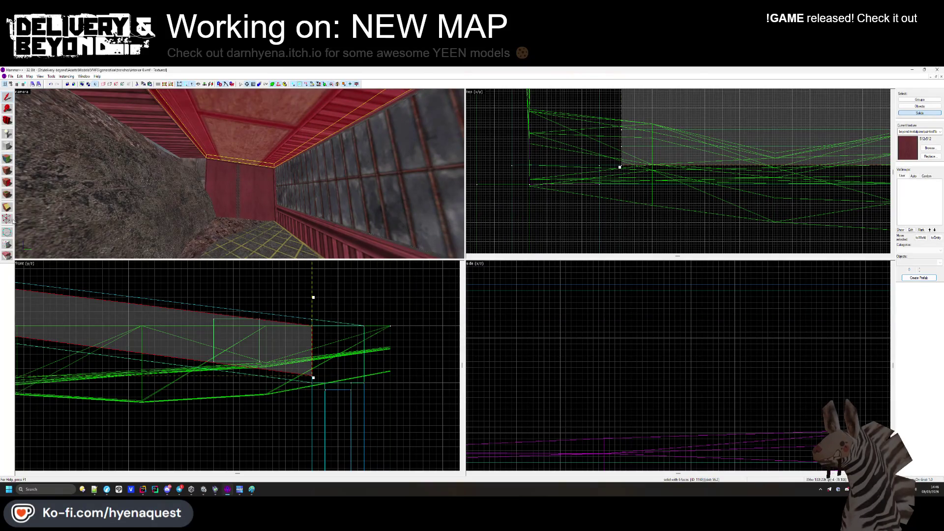
Raise the bottom vertex of the ceiling brush's edge, then undo the edit.
left_click(6, 219)
scroll(307, 377, "up", 2)
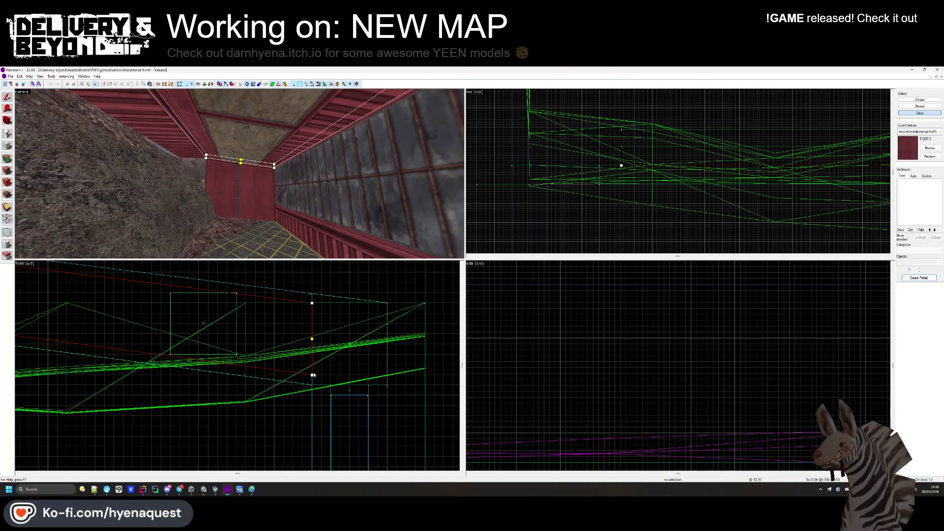
left_click_drag(312, 374, 312, 354)
scroll(354, 362, "down", 3)
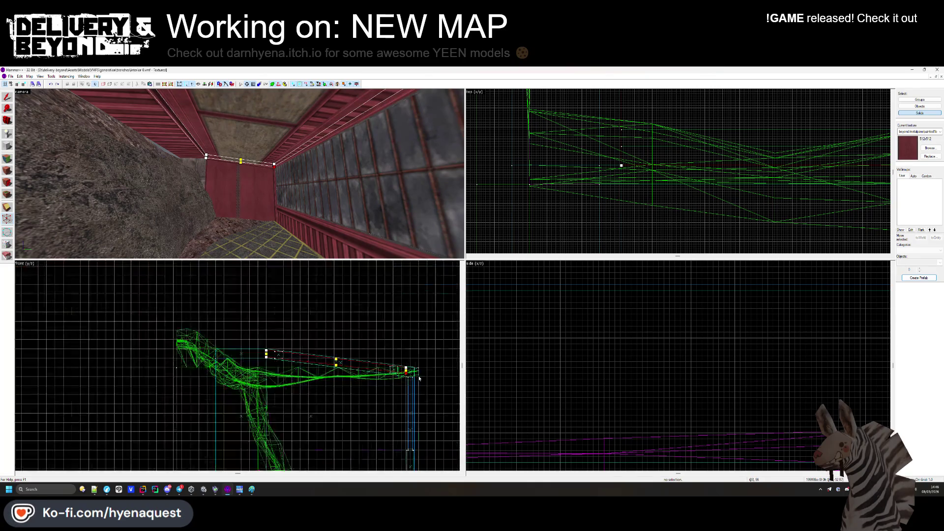
scroll(265, 368, "up", 3)
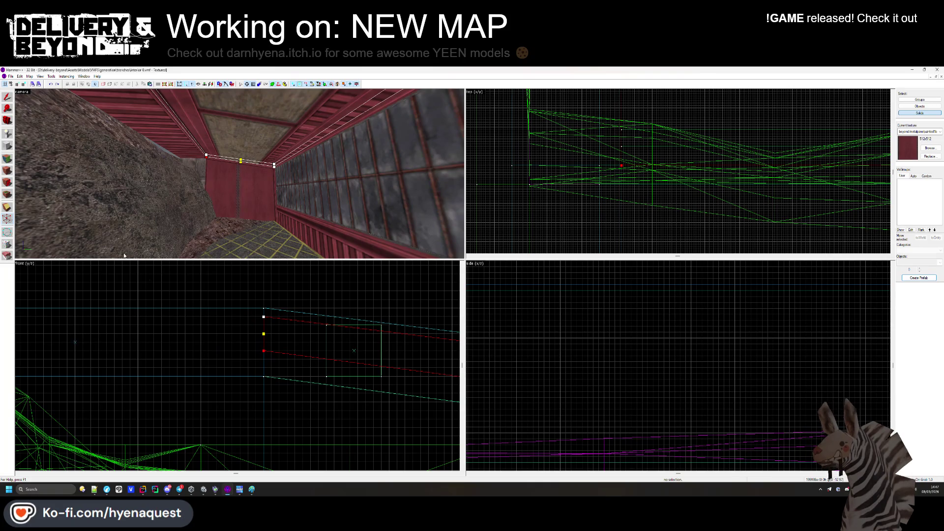
left_click(9, 97)
key("ctrl+z")
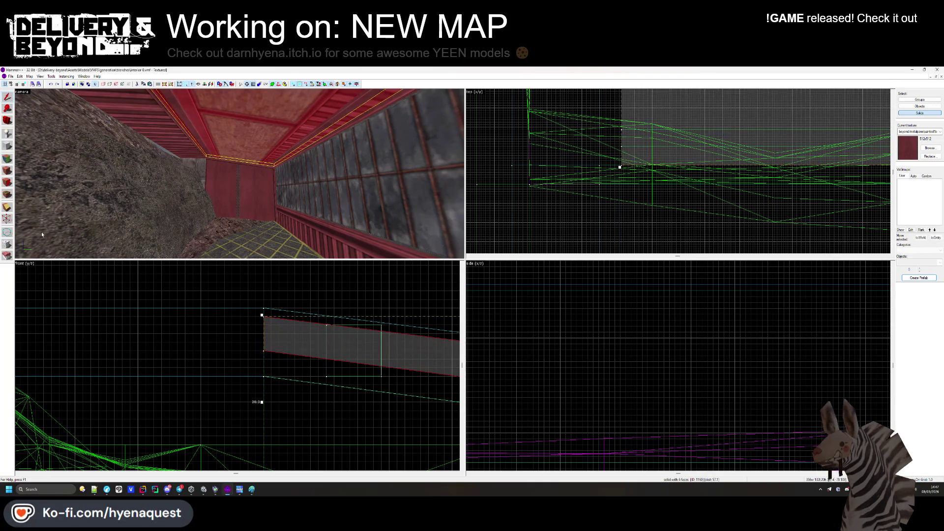
key("ctrl+z")
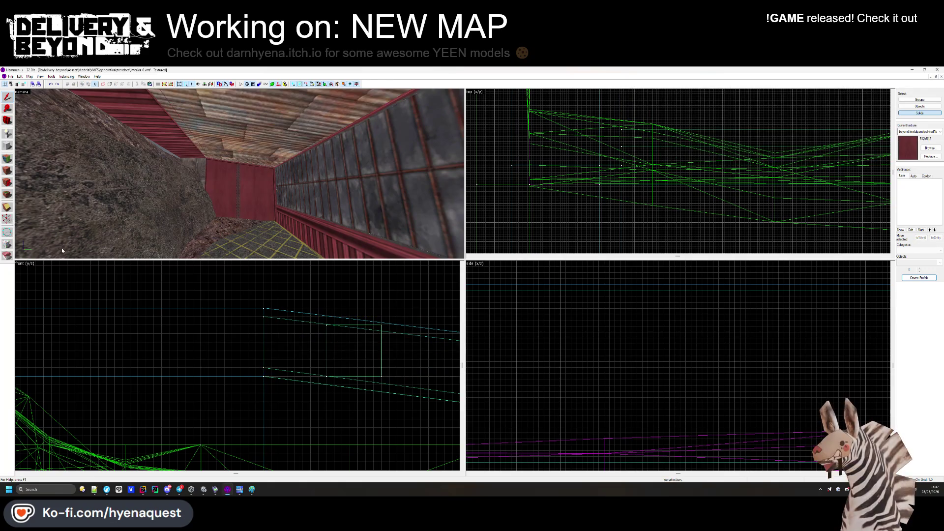
Reselect the ceiling brush and raise two more lower vertices so the roof meets the walls.
left_click(229, 105)
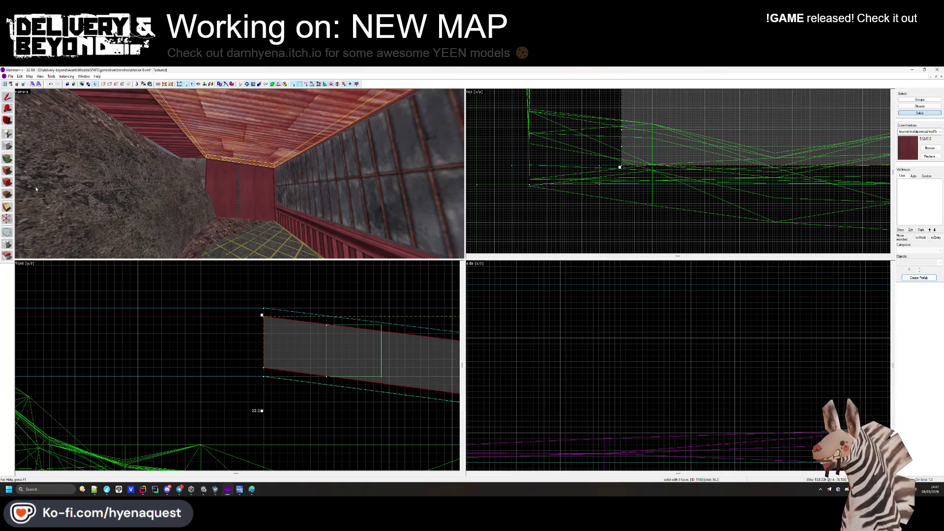
scroll(264, 326, "up", 2)
left_click(7, 218)
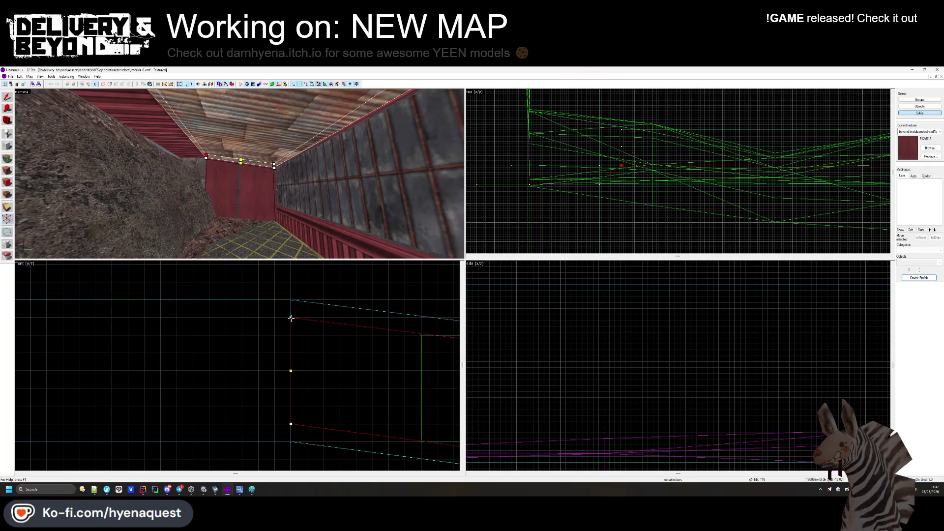
scroll(291, 334, "down", 2)
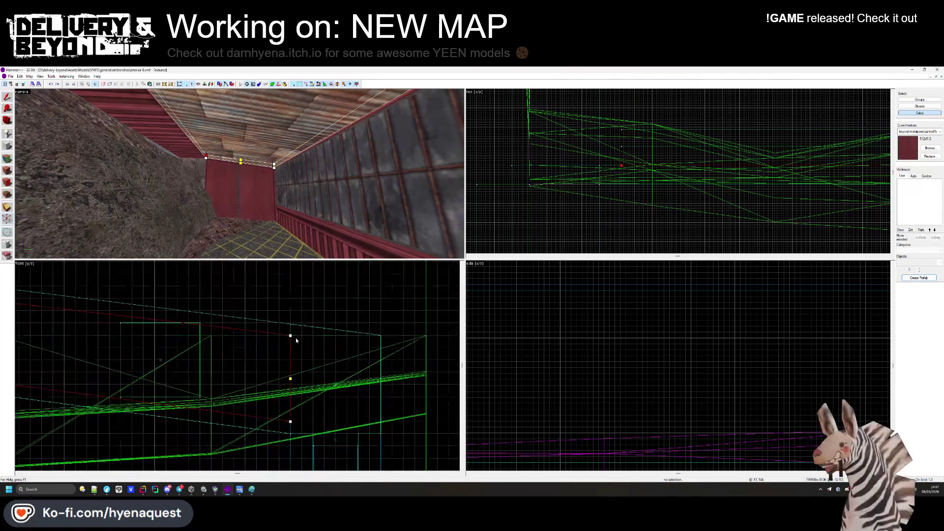
left_click(291, 335)
scroll(307, 391, "down", 2)
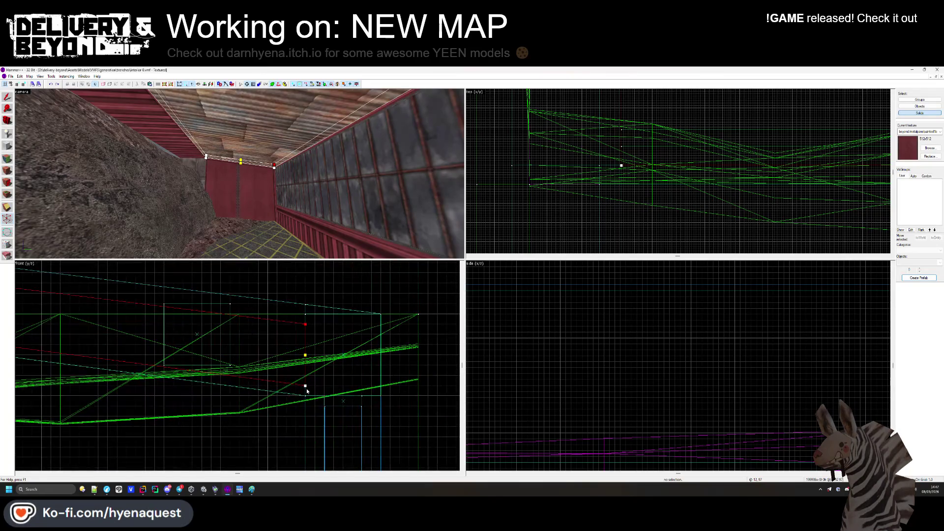
left_click_drag(305, 385, 308, 378)
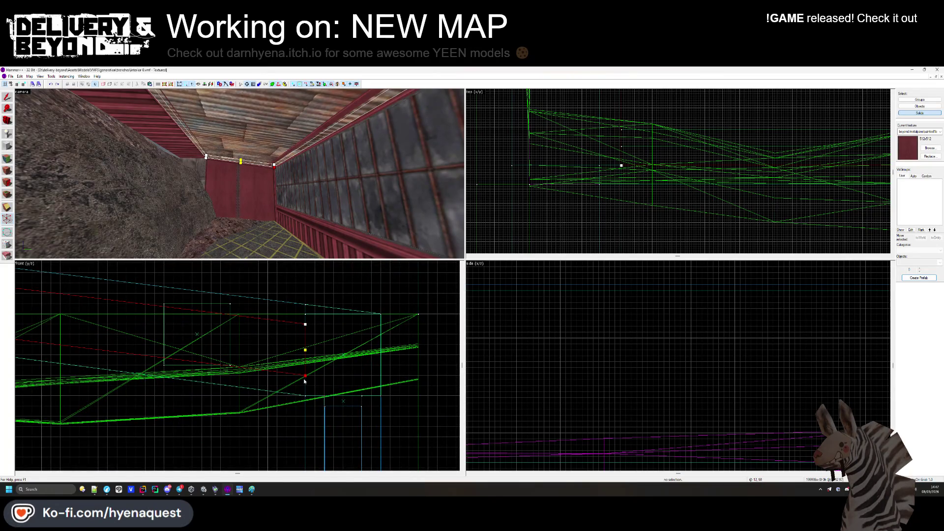
scroll(305, 382, "down", 2)
scroll(181, 362, "up", 2)
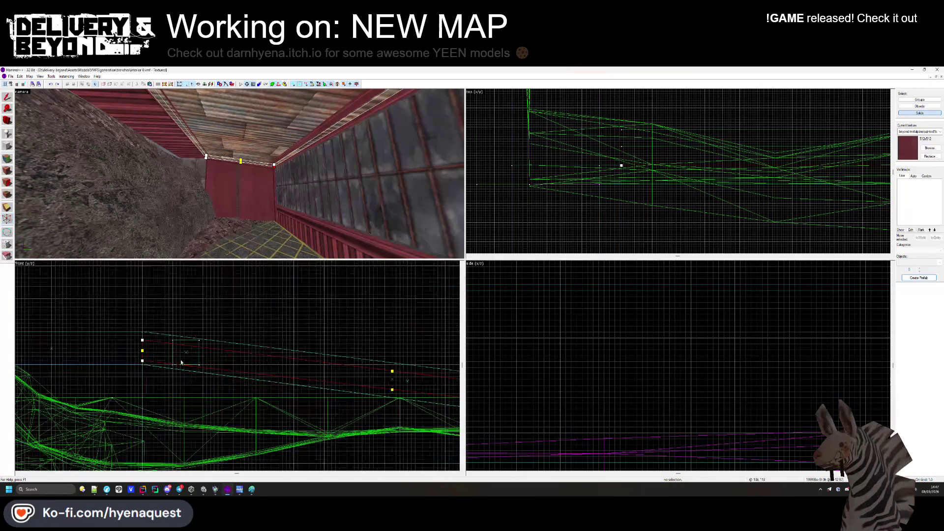
scroll(140, 364, "up", 2)
left_click_drag(133, 369, 136, 350)
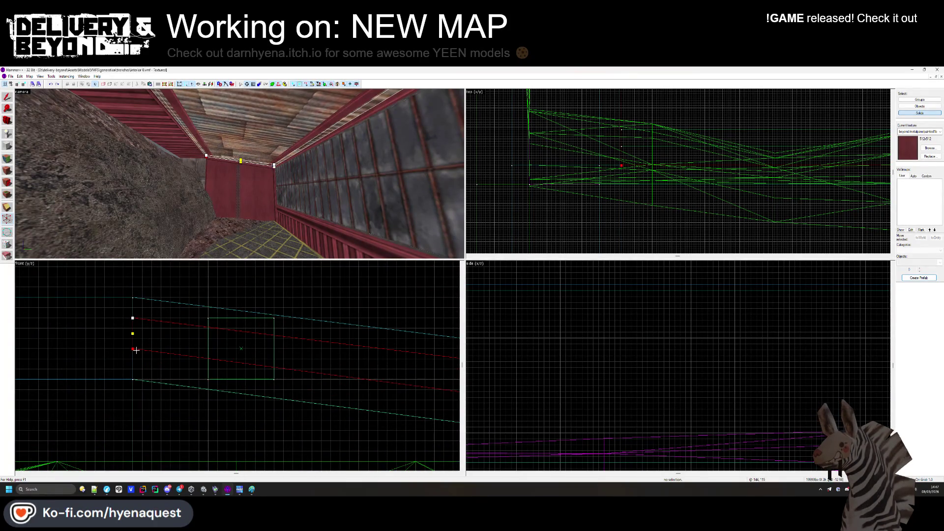
key("Escape")
left_click_drag(37, 109, 235, 173)
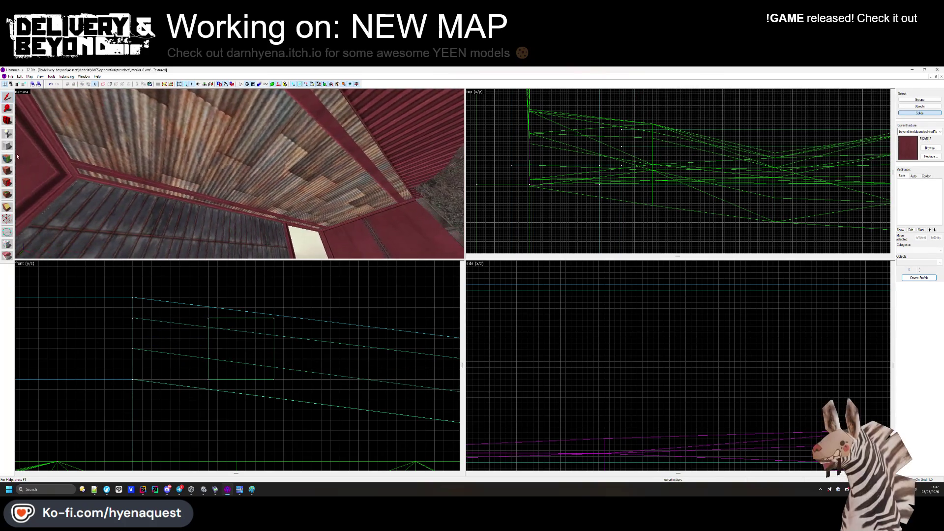
Realign the red panel texture on the interior wall faces, rotating it 90 degrees.
key("shift+a")
left_click(240, 174)
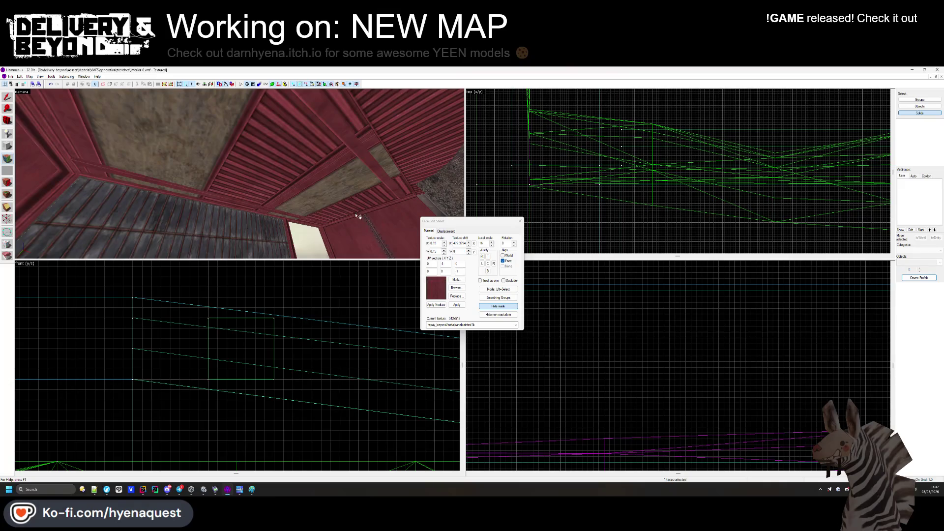
key("z")
left_click(240, 173)
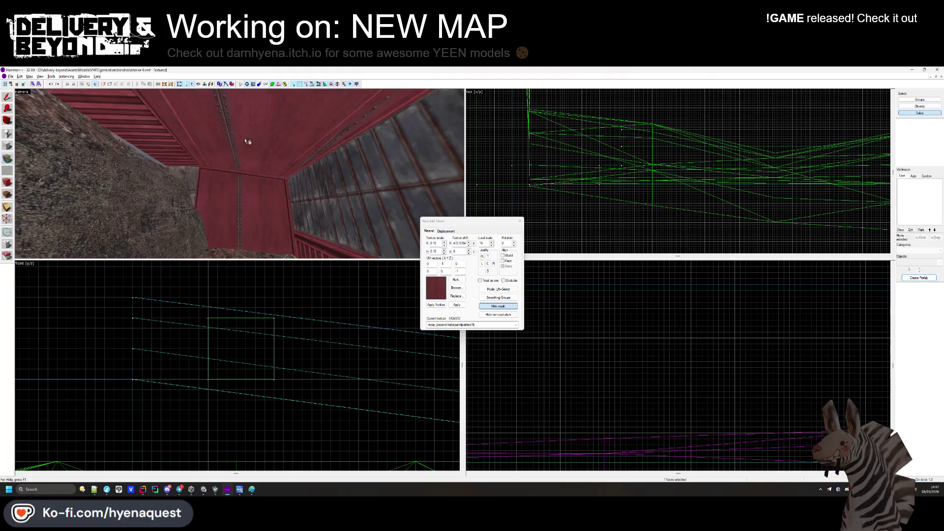
key("z")
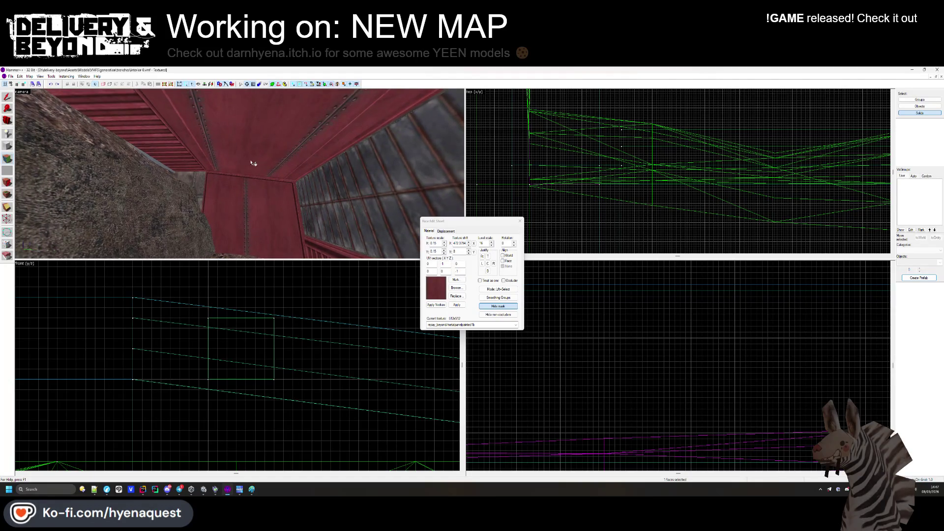
key("z")
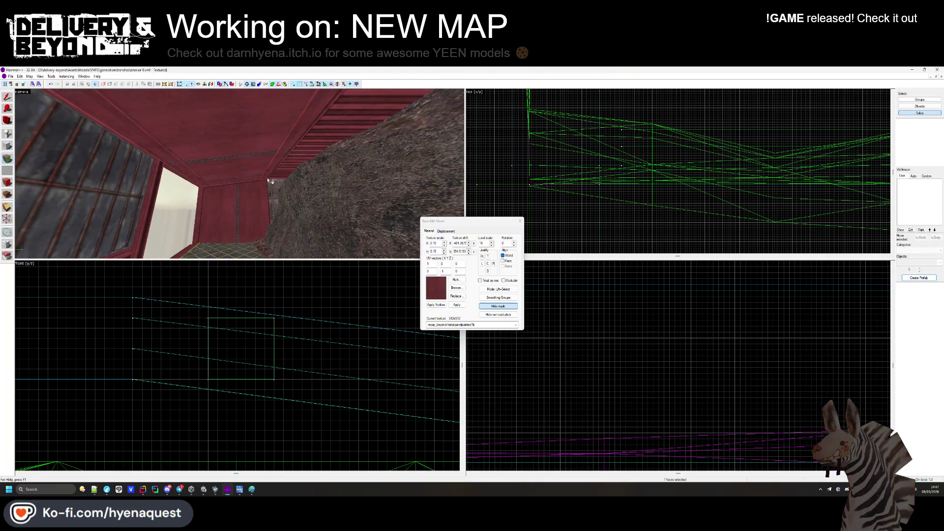
left_click(508, 246)
left_click_drag(268, 209, 384, 213)
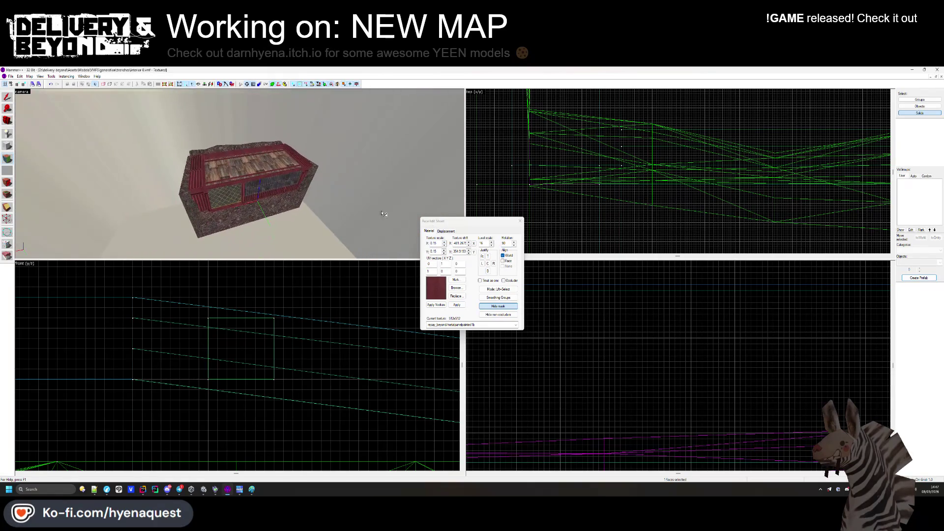
left_click(519, 221)
left_click_drag(276, 197, 240, 173)
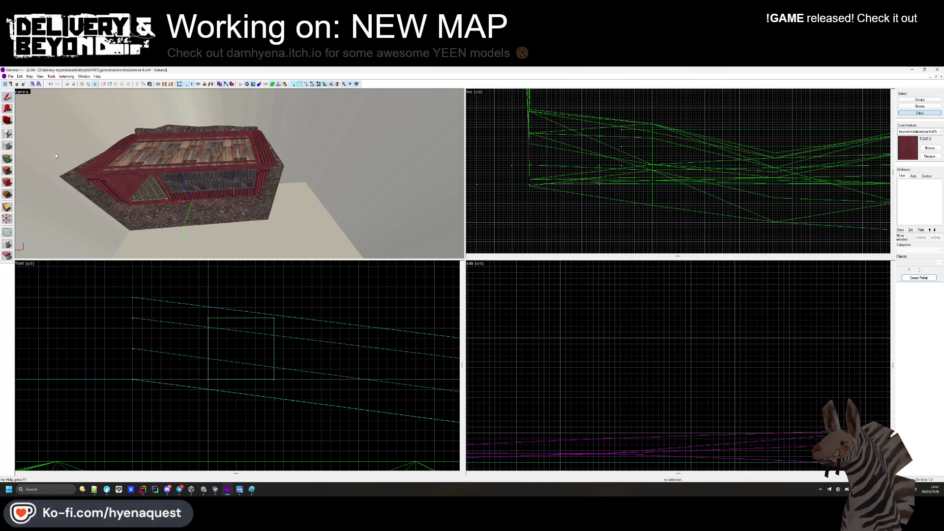
Face-align the red panel texture on the container's outer roof faces.
left_click(6, 159)
key("w")
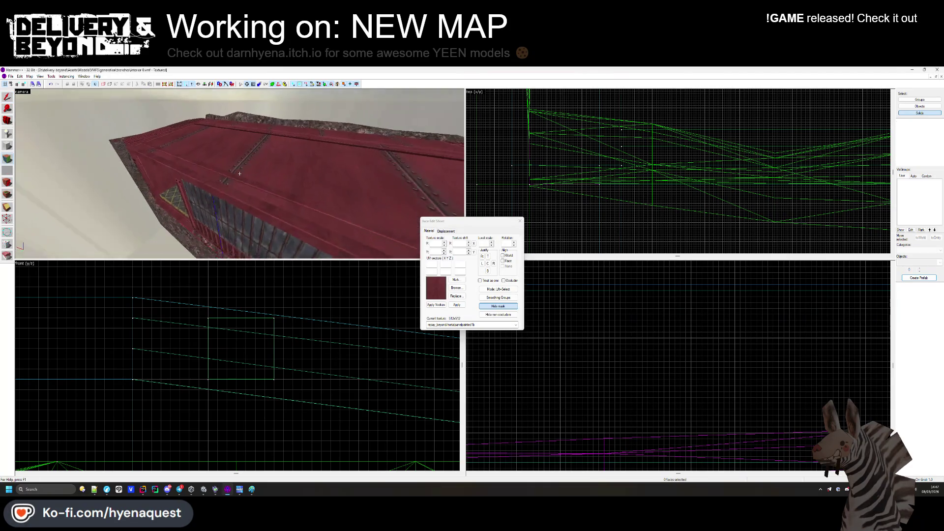
left_click_drag(240, 174, 252, 182)
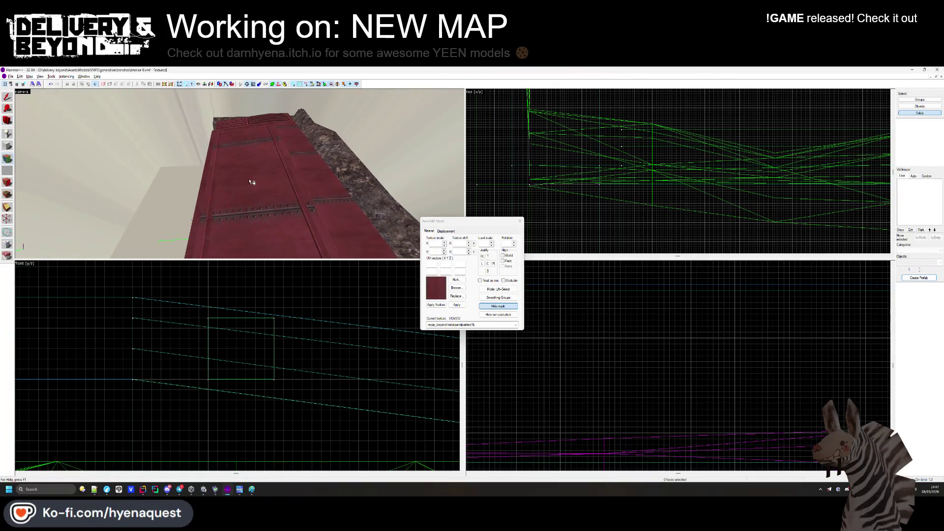
left_click(506, 261)
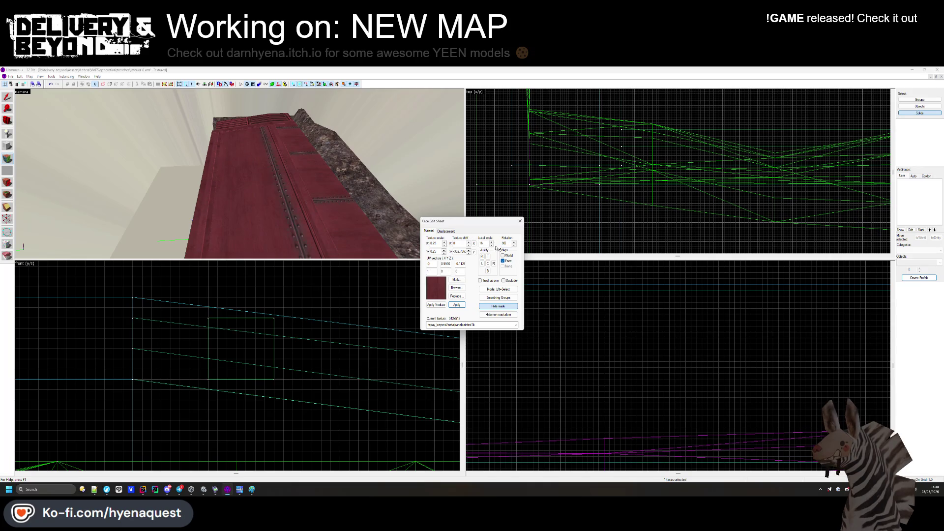
mouse_move(290, 207)
left_mouse_down()
mouse_move(247, 153)
mouse_move(241, 173)
left_mouse_up()
scroll(242, 173, "down", 10)
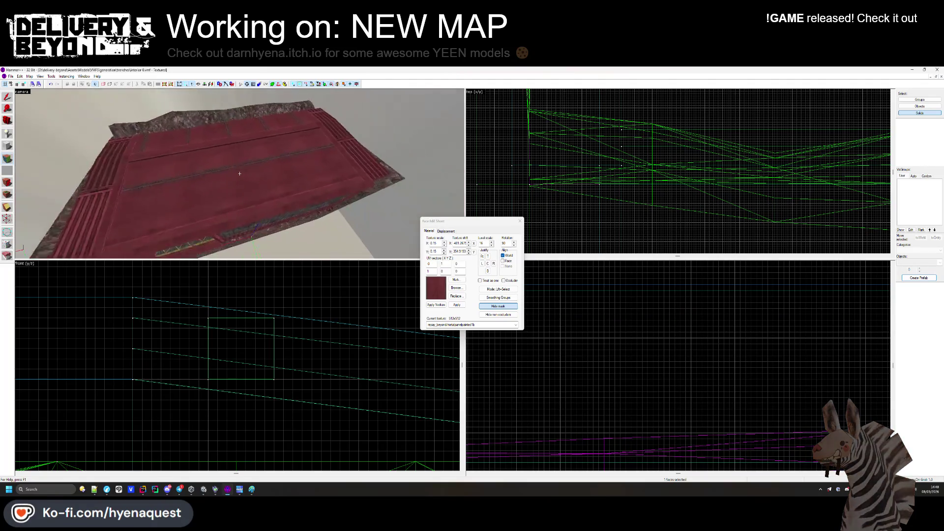
left_click(519, 221)
mouse_move(240, 173)
left_mouse_down()
mouse_move(236, 163)
mouse_move(241, 182)
mouse_move(231, 173)
mouse_move(241, 176)
left_mouse_up()
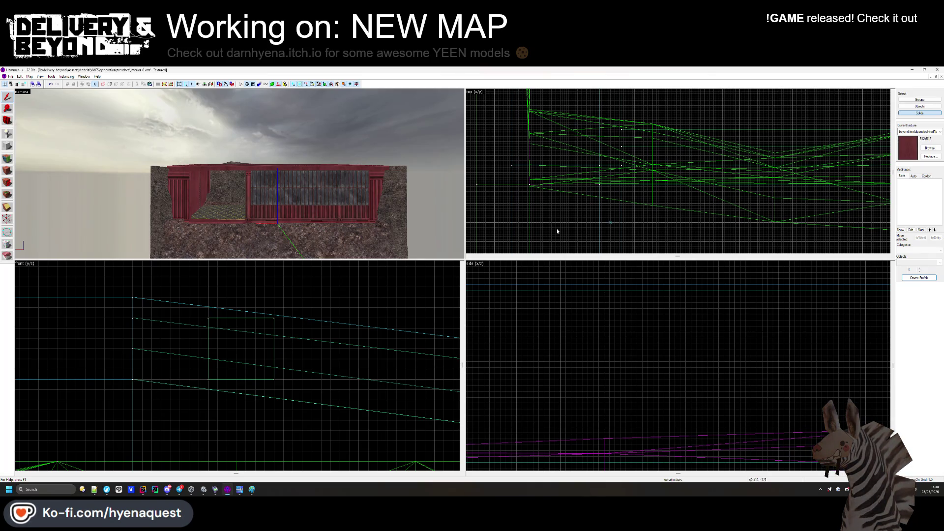
Put the glasswindowfactory3a texture on the container's window wall, then switch to Unity.
key("z")
key("w")
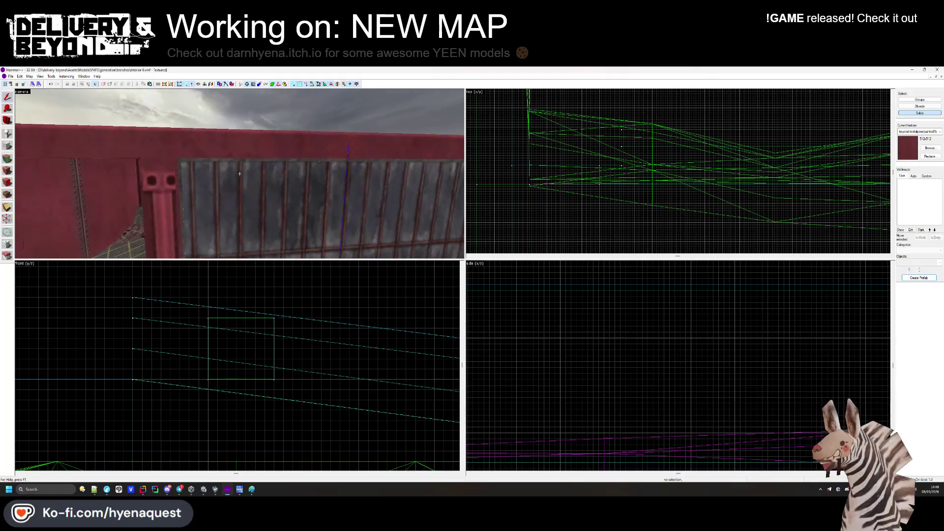
key("z")
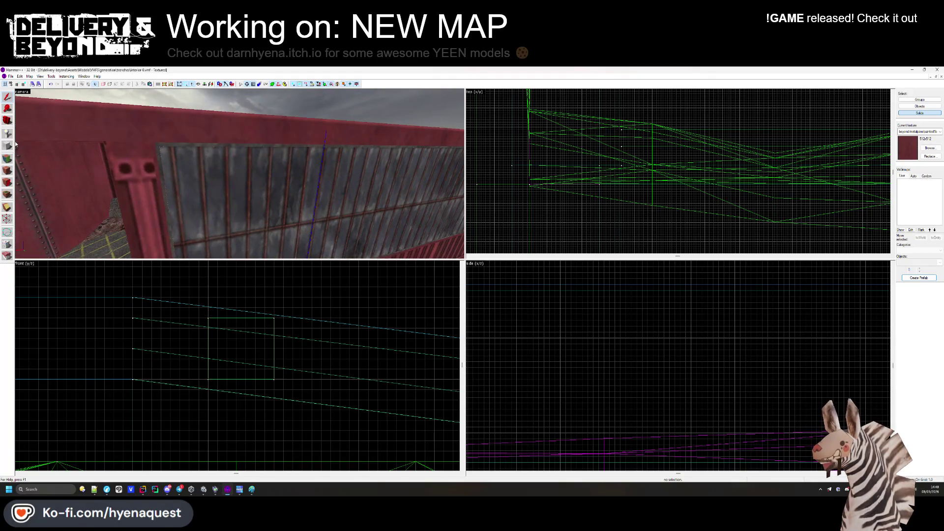
key("shift+a")
left_click(456, 288)
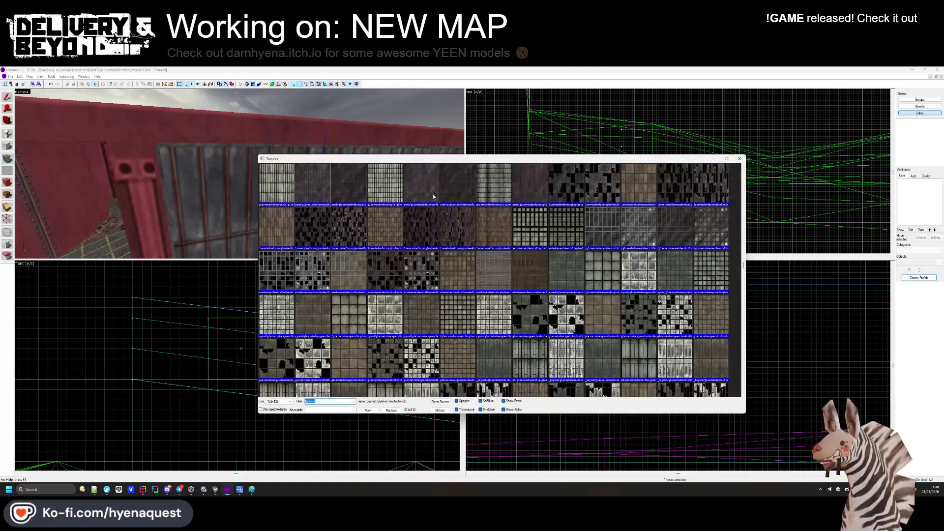
double_click(433, 194)
key("w")
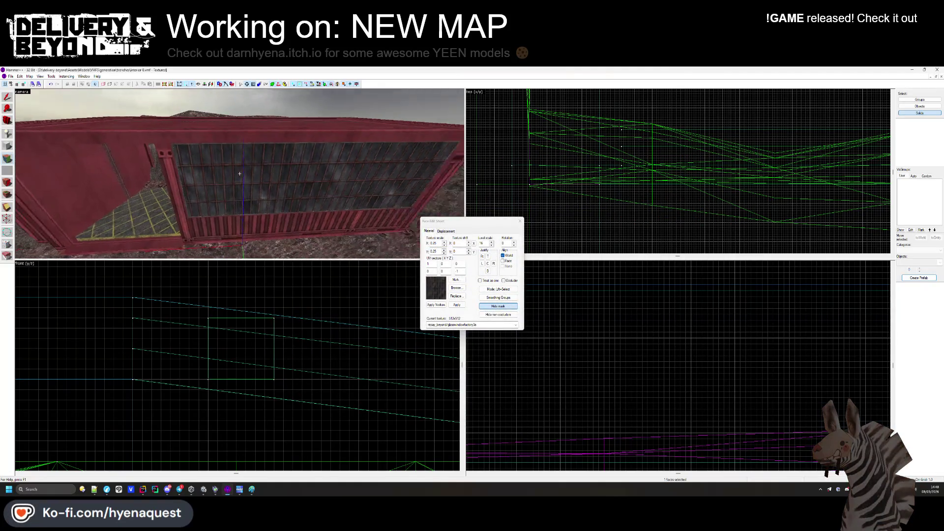
key("shift+s")
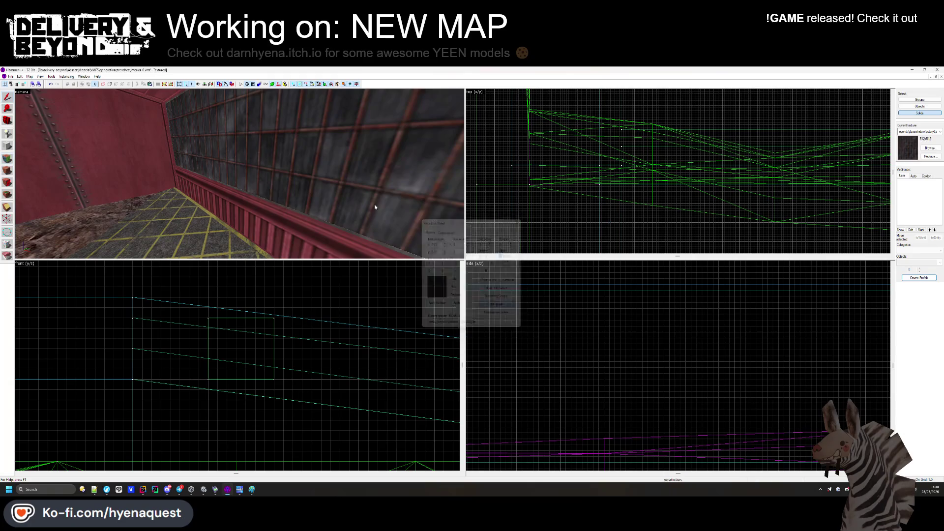
key("alt+Tab")
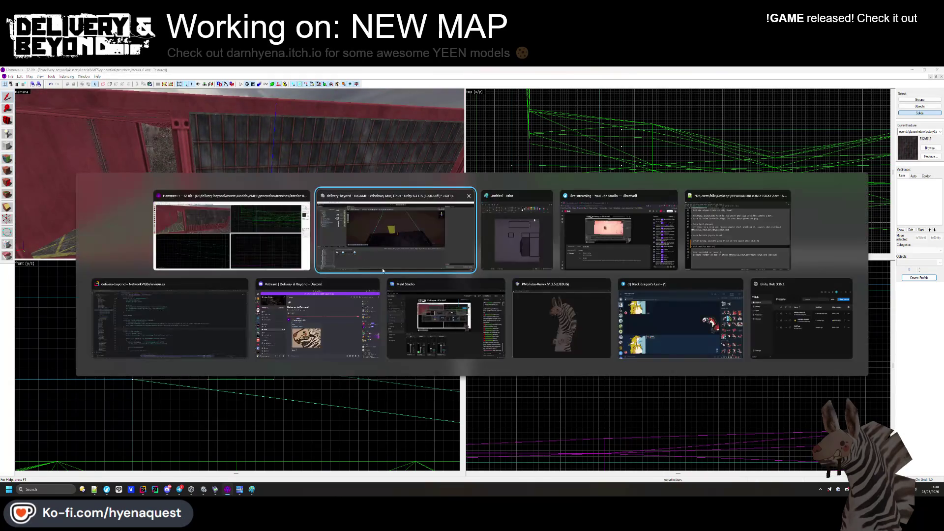
Leave the hallway prefab and add Interior-0 from Models/VMFS/generation/trenches to the INGAME scene.
left_click_drag(398, 251, 267, 396)
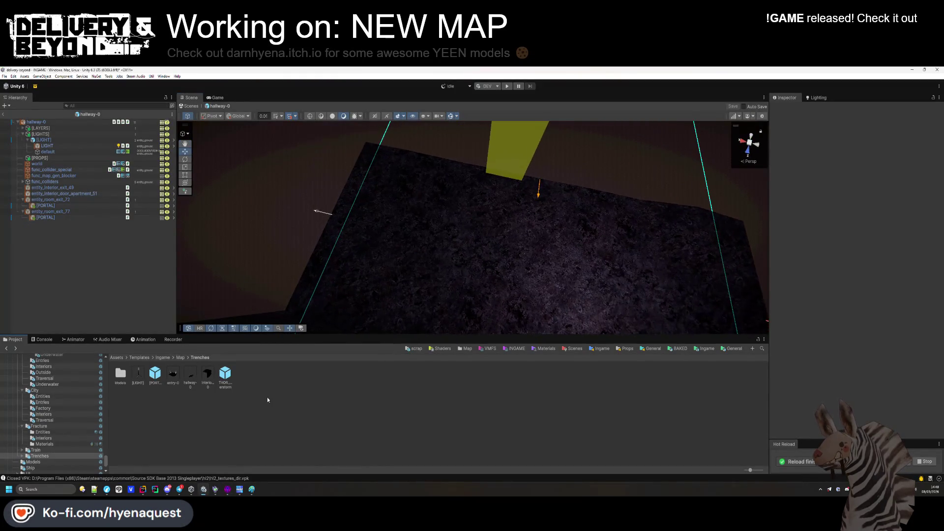
left_click(179, 358)
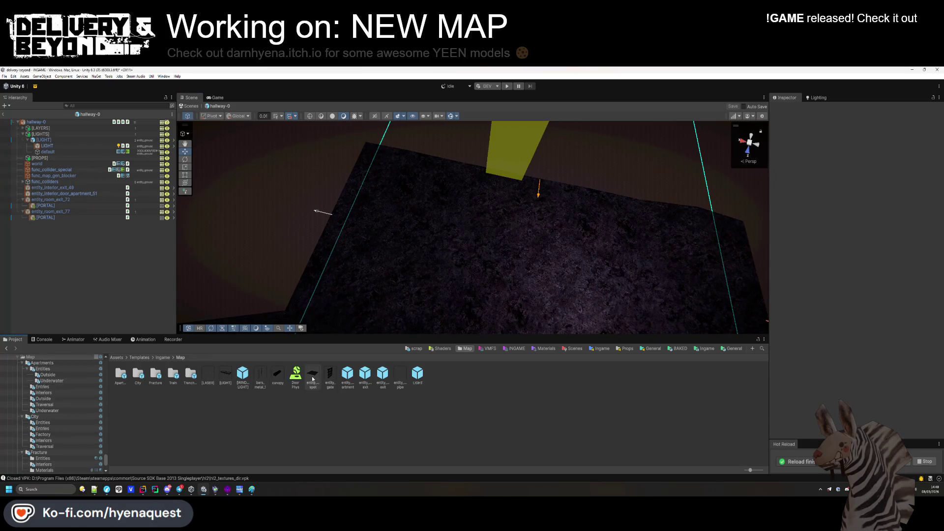
left_click(2, 114)
left_click(704, 349)
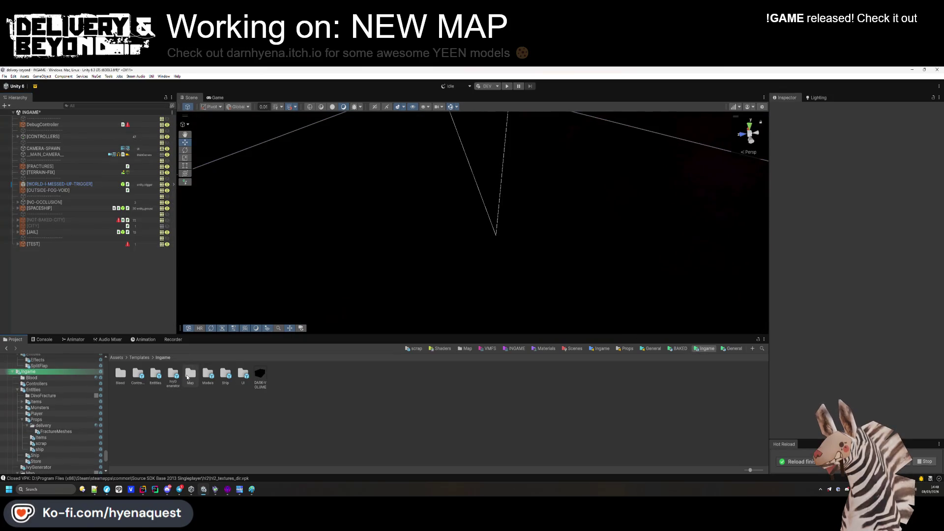
left_click(489, 349)
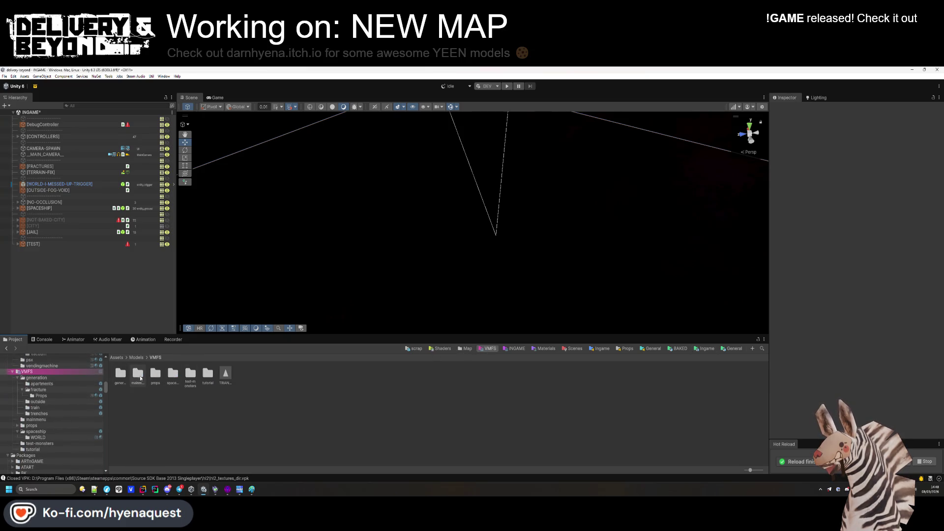
double_click(120, 375)
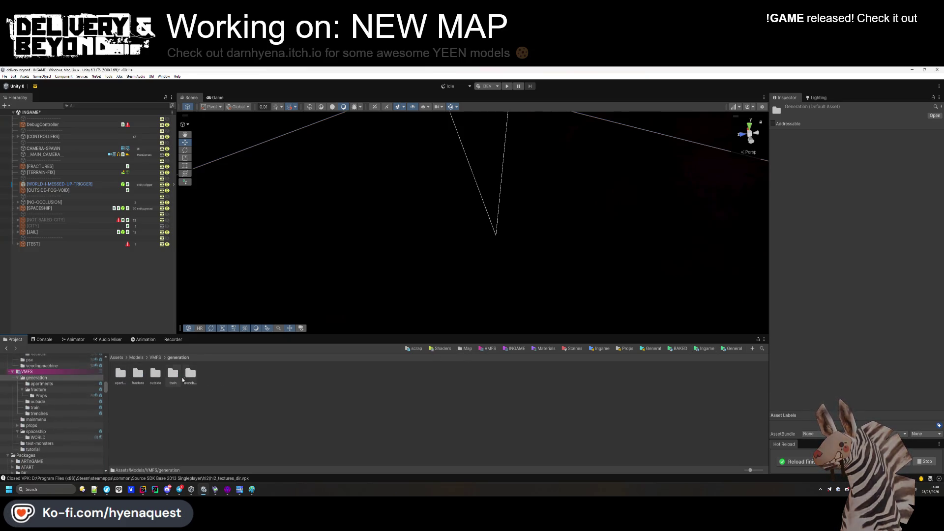
double_click(190, 376)
left_click(190, 376)
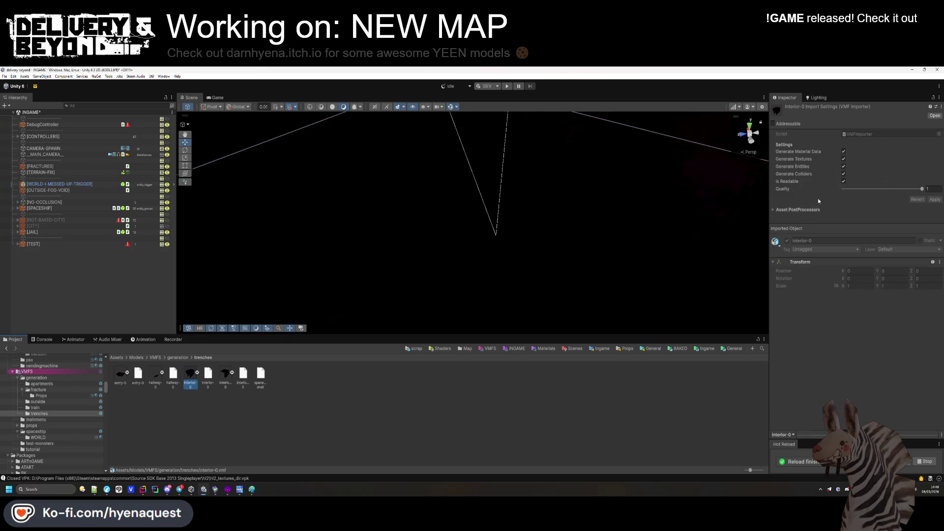
left_click_drag(143, 323, 142, 323)
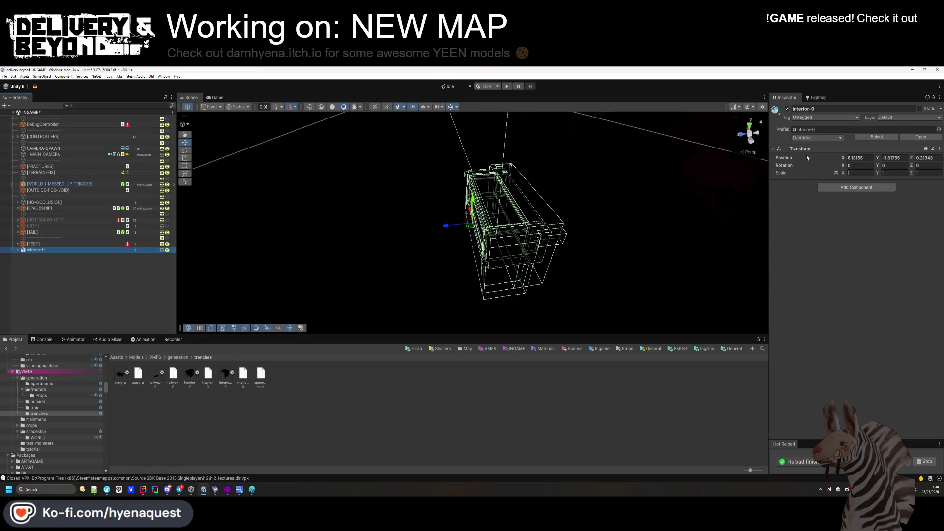
Set interior-0's position to 0 at the origin, then return to Hammer++.
left_click(861, 158)
type("0")
key("Tab")
type("0")
key("Tab")
type("0")
key("Return")
left_click(332, 117)
mouse_move(332, 116)
left_mouse_down()
mouse_move(333, 228)
mouse_move(401, 263)
mouse_move(428, 248)
mouse_move(497, 169)
mouse_move(423, 211)
mouse_move(415, 165)
mouse_move(313, 292)
mouse_move(345, 270)
mouse_move(452, 265)
left_mouse_up()
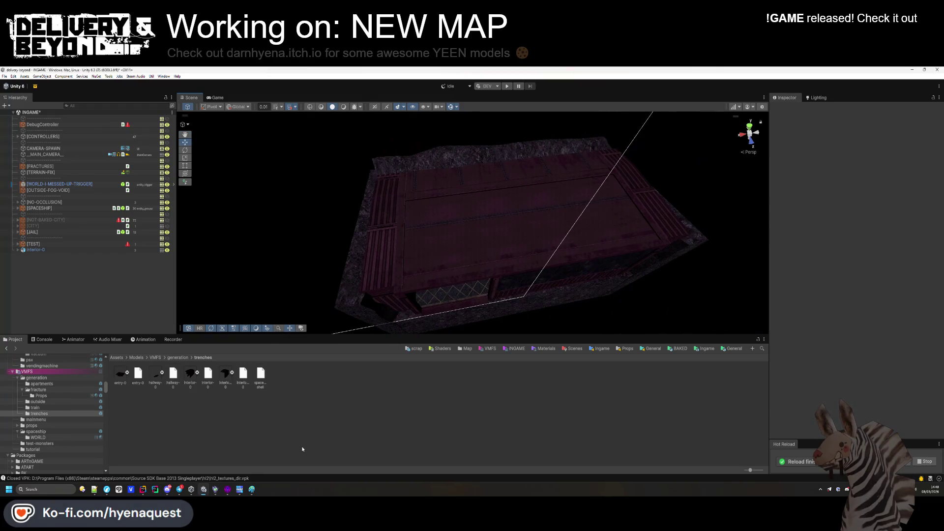
key("alt+Tab")
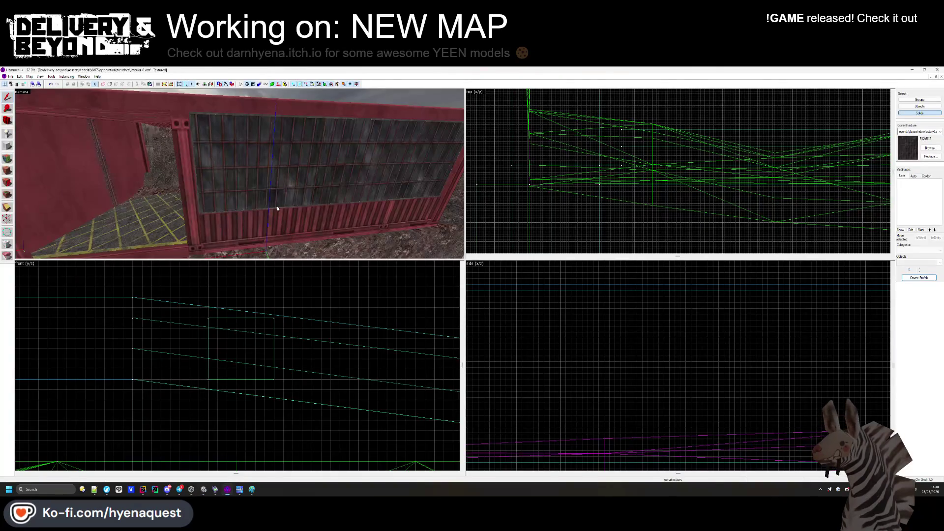
Select the roof slab, ceiling trim, roof solids and corner wall solids together.
key("w")
left_click(240, 174)
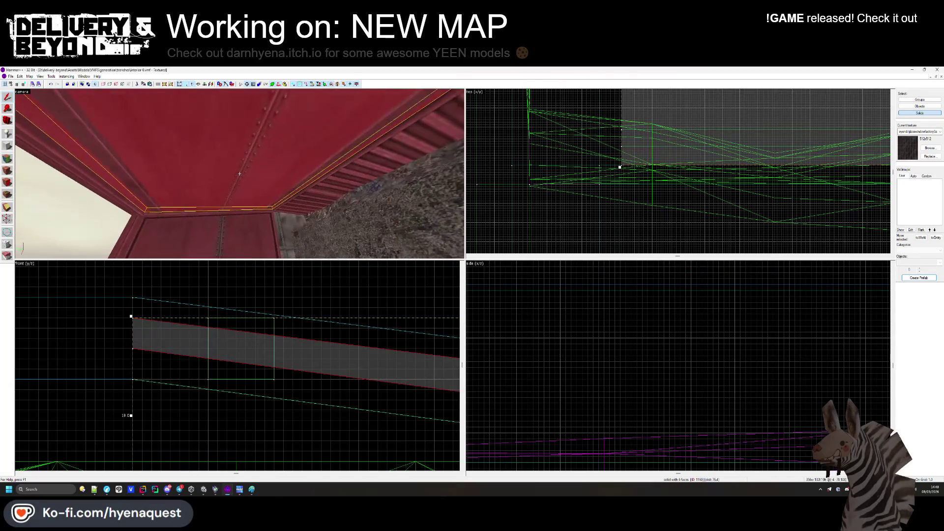
left_click(314, 175, "ctrl")
key("z")
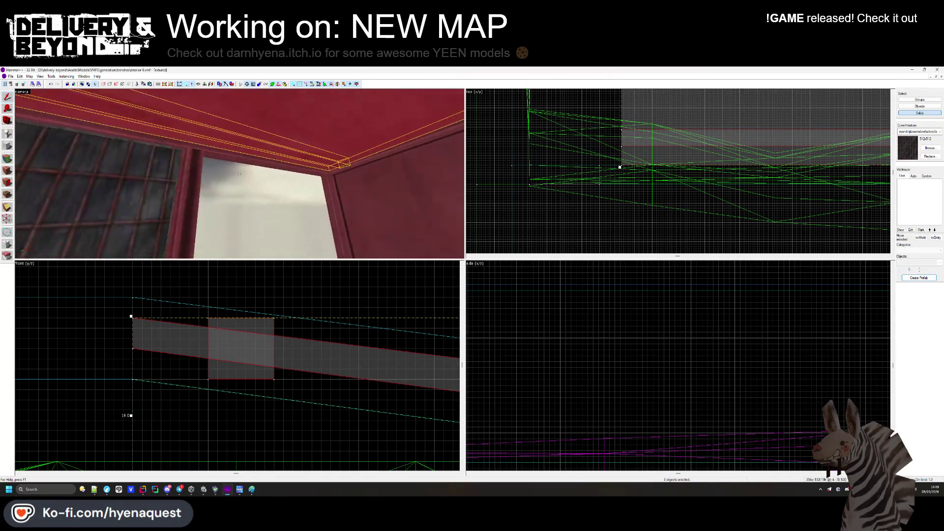
left_click(239, 174, "ctrl")
left_click(240, 174, "ctrl")
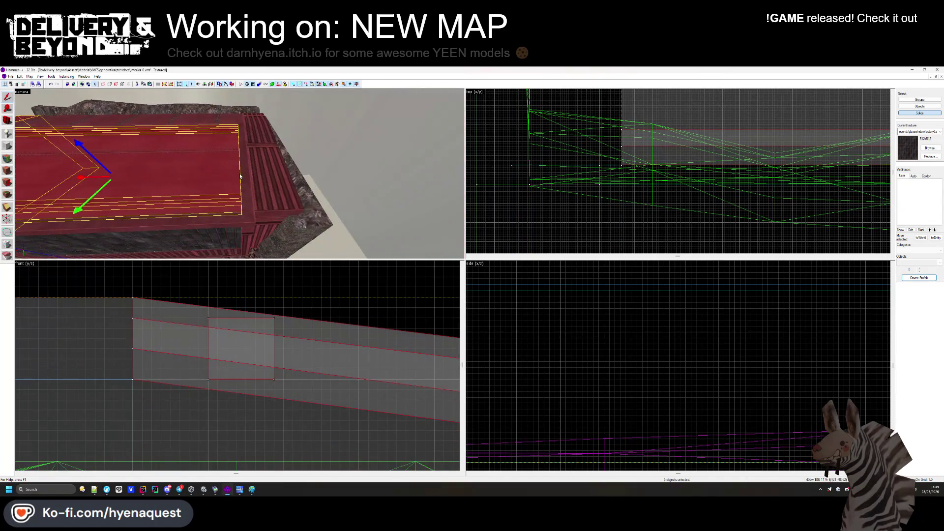
left_click(239, 174, "ctrl")
left_click(240, 174, "ctrl")
key("w")
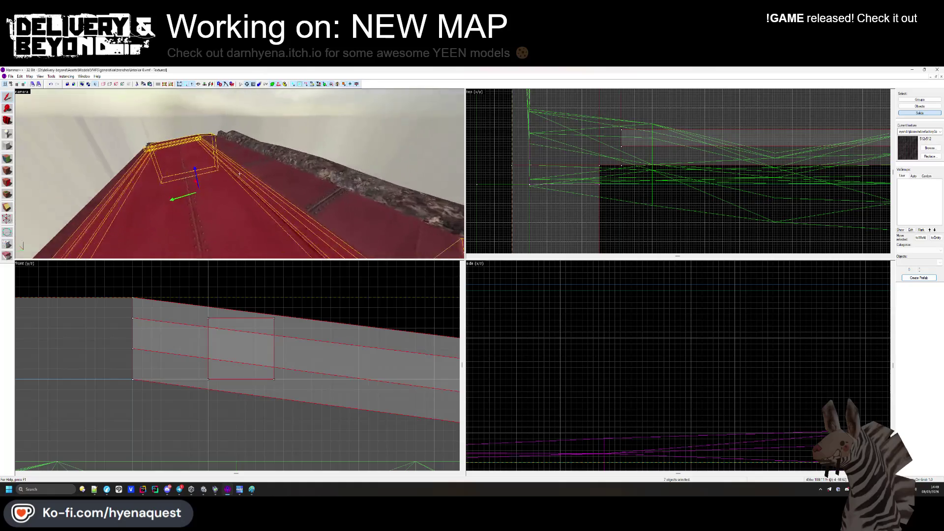
key("z")
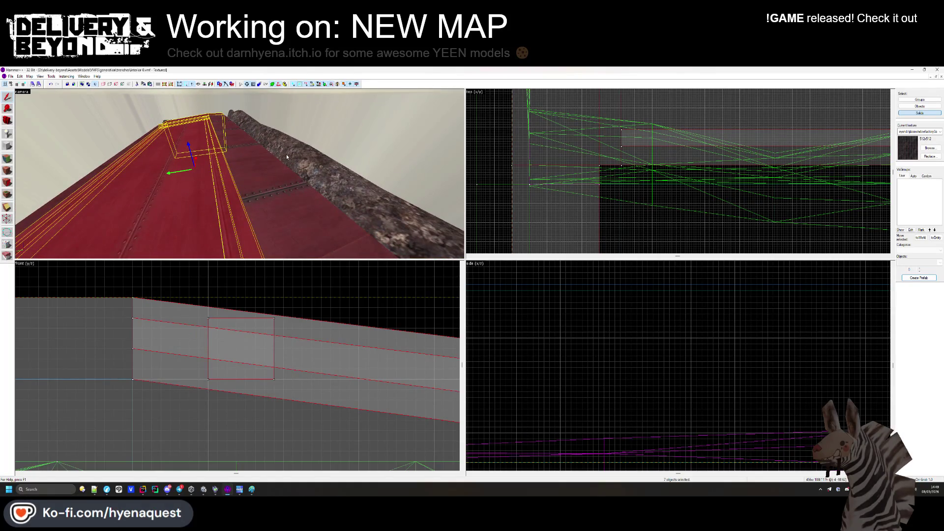
Add the remaining roof and side-wall brushes for 13 selected objects and open their properties.
left_click(287, 157, "ctrl")
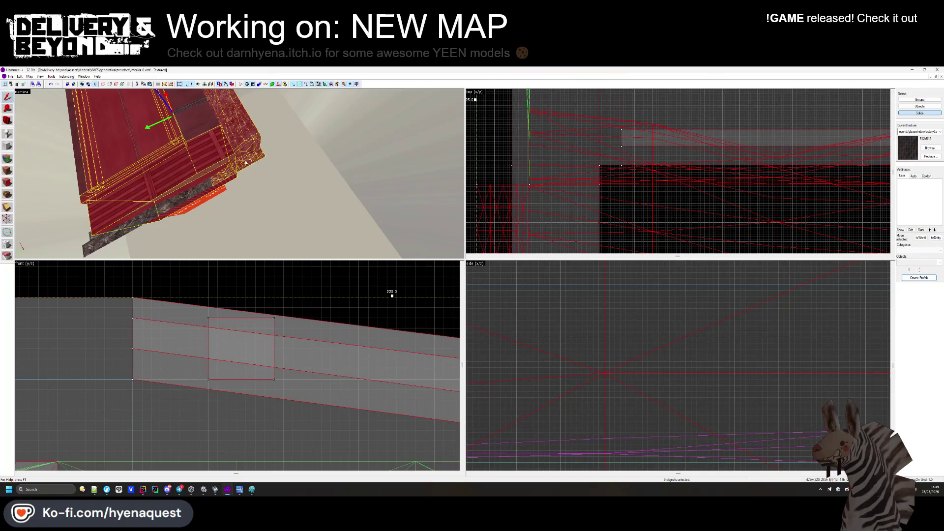
left_click(246, 163, "ctrl")
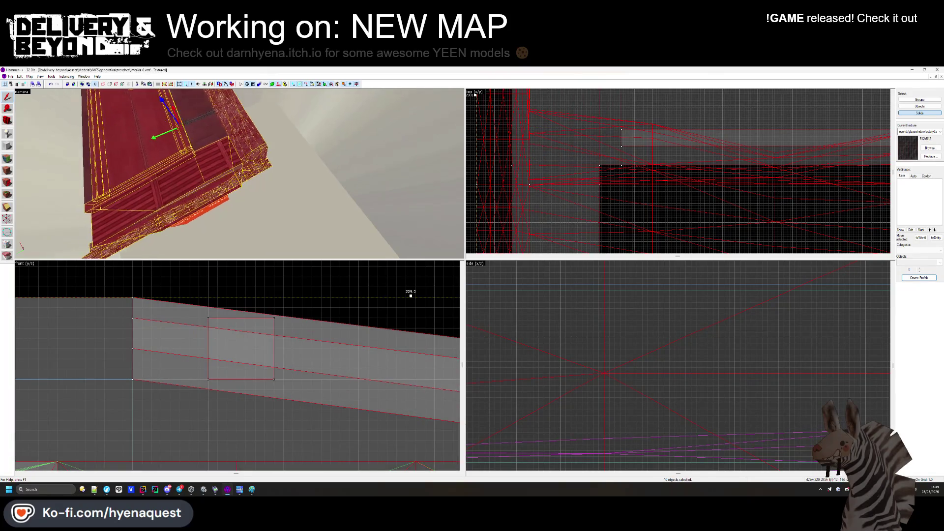
left_click(220, 140, "ctrl")
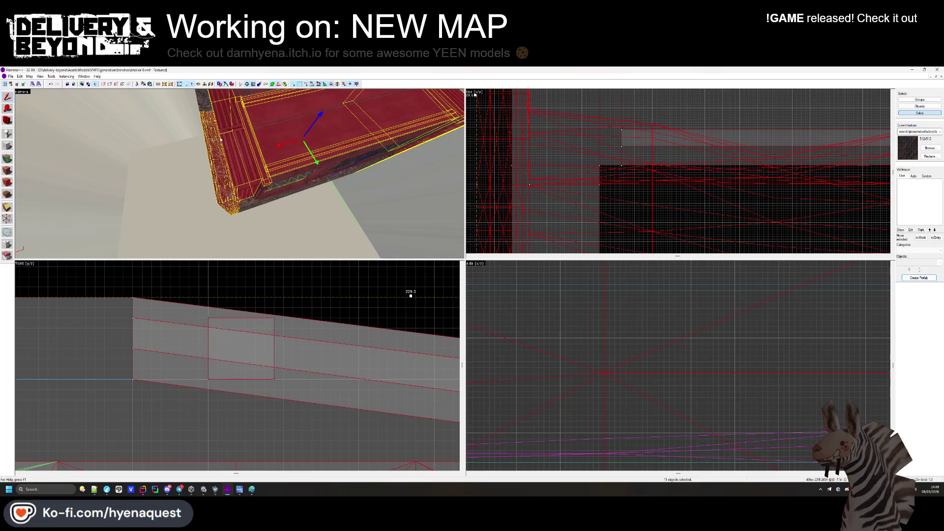
left_click_drag(207, 110, 240, 176)
left_click(103, 227, "ctrl")
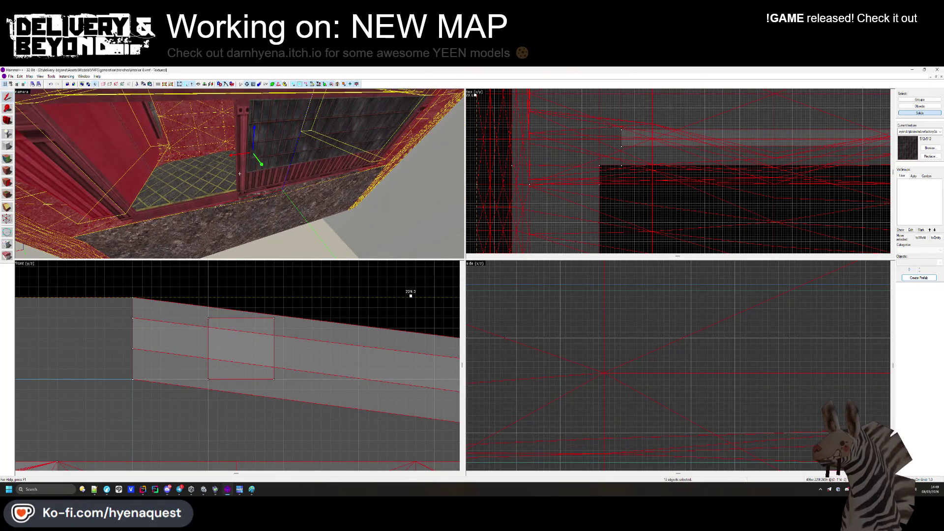
key("w")
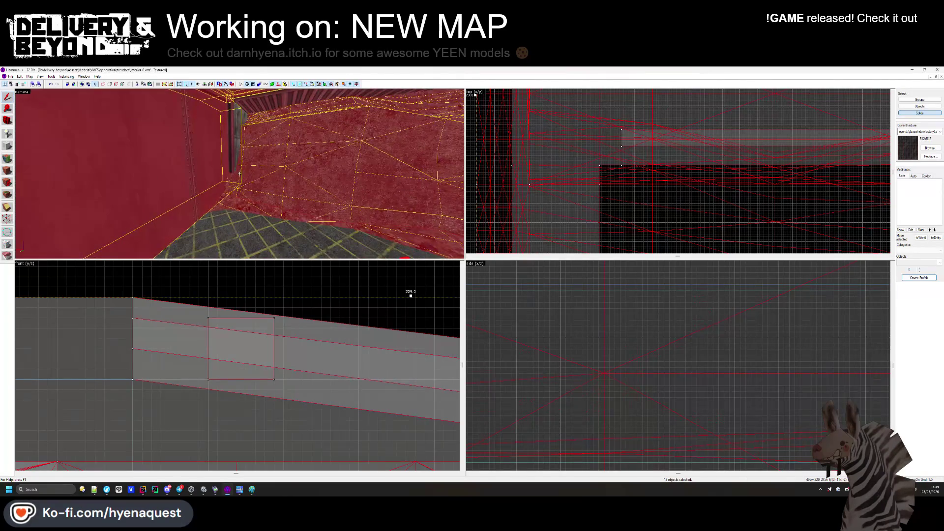
key("Left")
key("w")
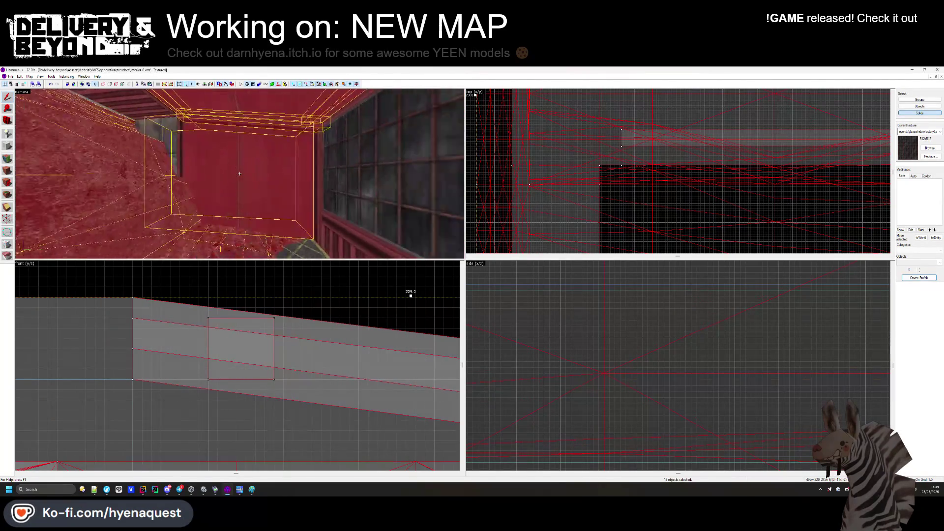
key("Up")
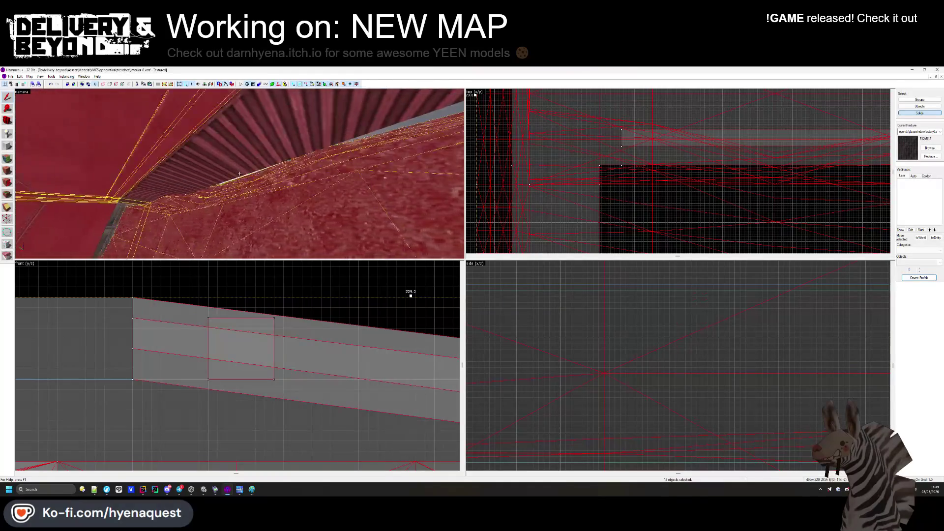
key("Down")
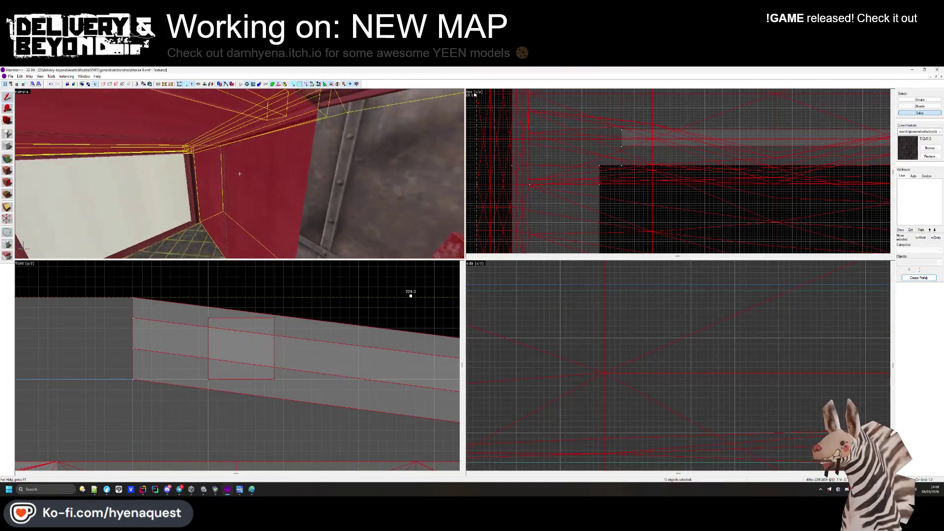
key("s")
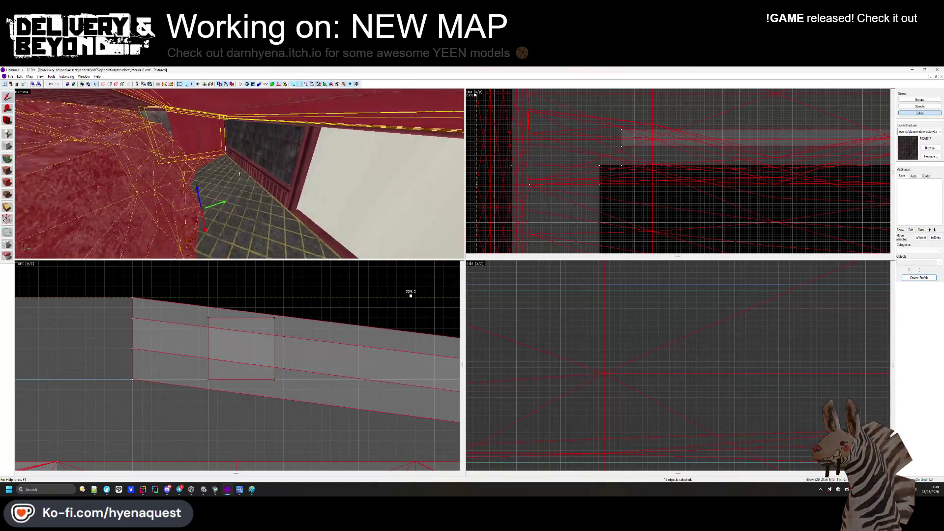
double_click(239, 175)
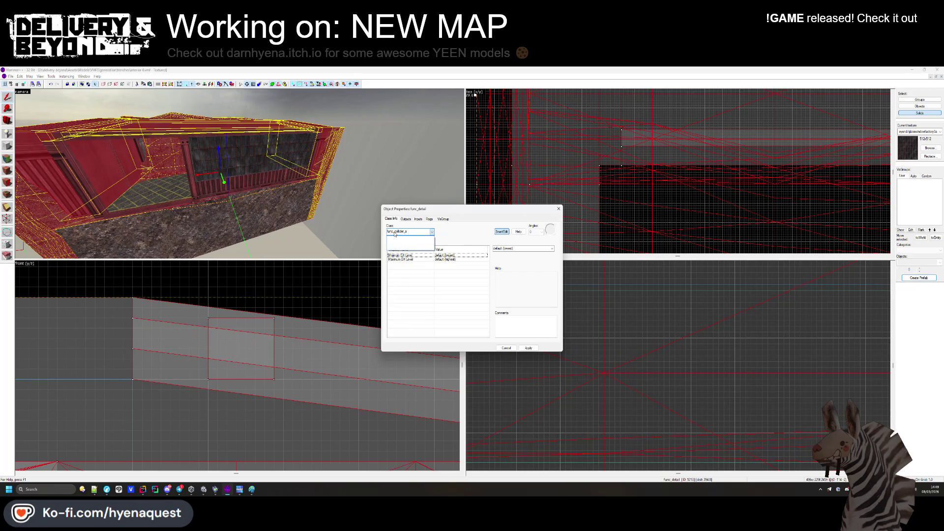
Set the selected brushes' entity class to func_collider_special and close the properties.
type("pecial")
key("Return")
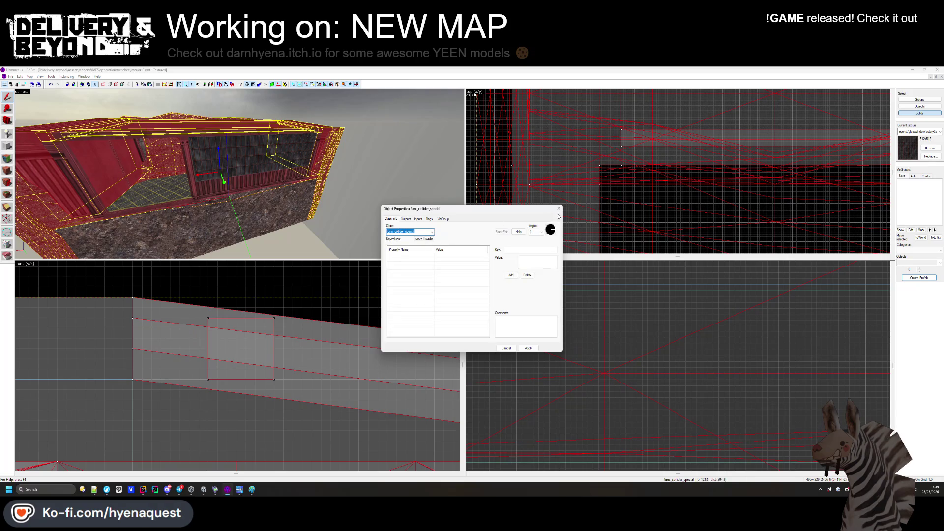
left_click(558, 209)
Deselect everything and select the solid along the container's roof edge.
key("ctrl+e")
key("Escape")
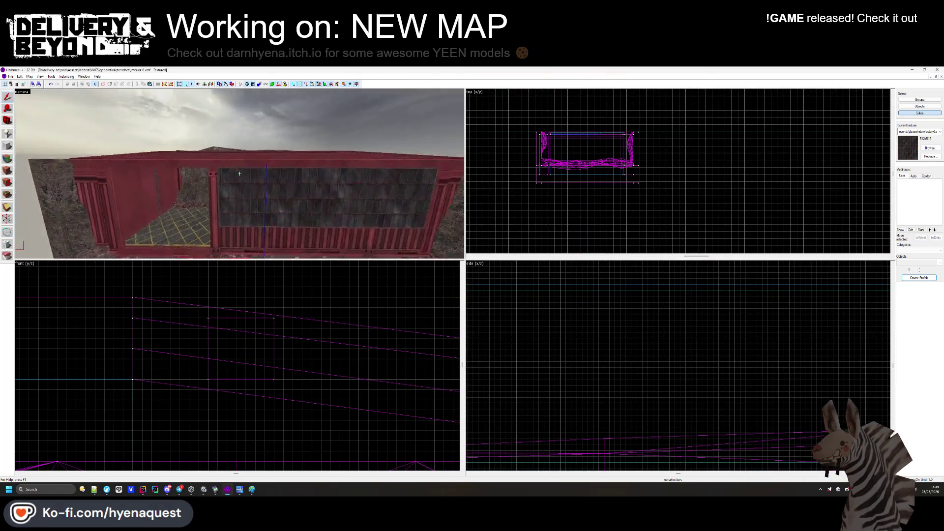
left_click(191, 170)
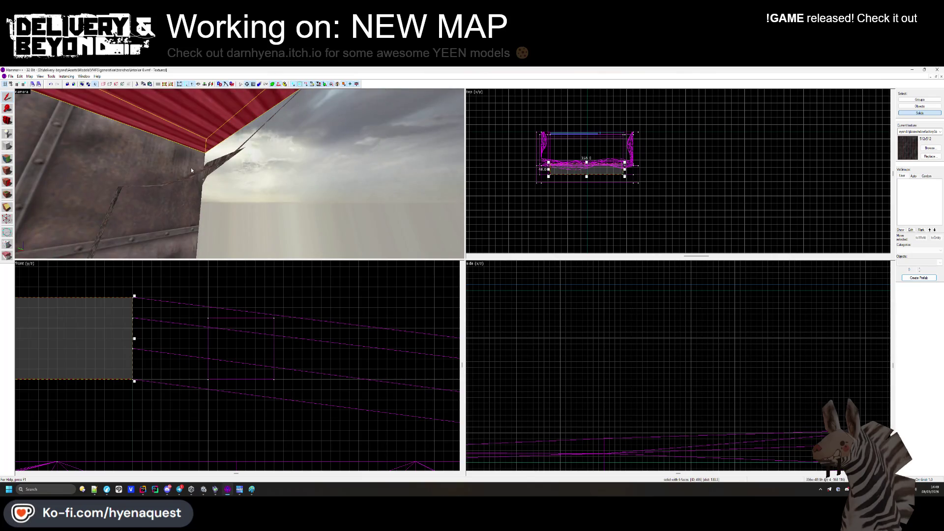
scroll(541, 172, "up", 5)
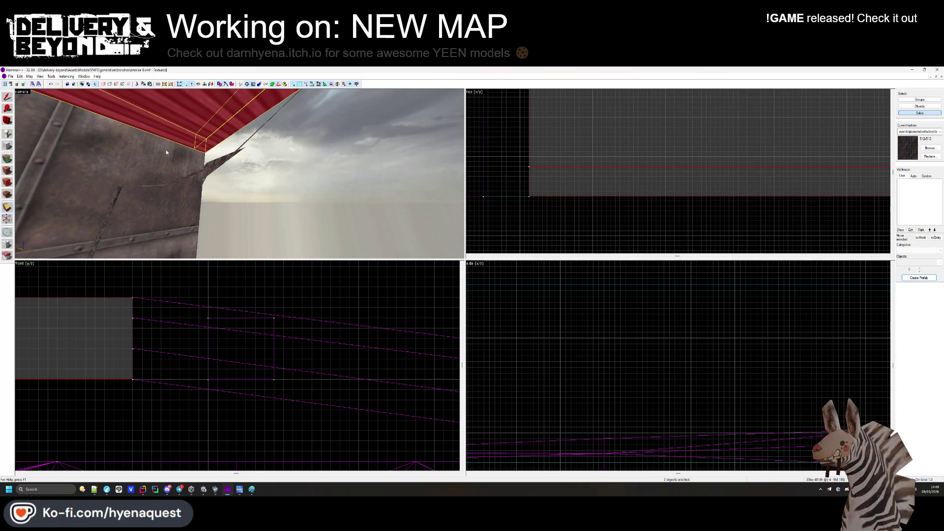
key("shift+a")
Apply the red container texture to the olive edge strip.
left_click(129, 148)
key("z")
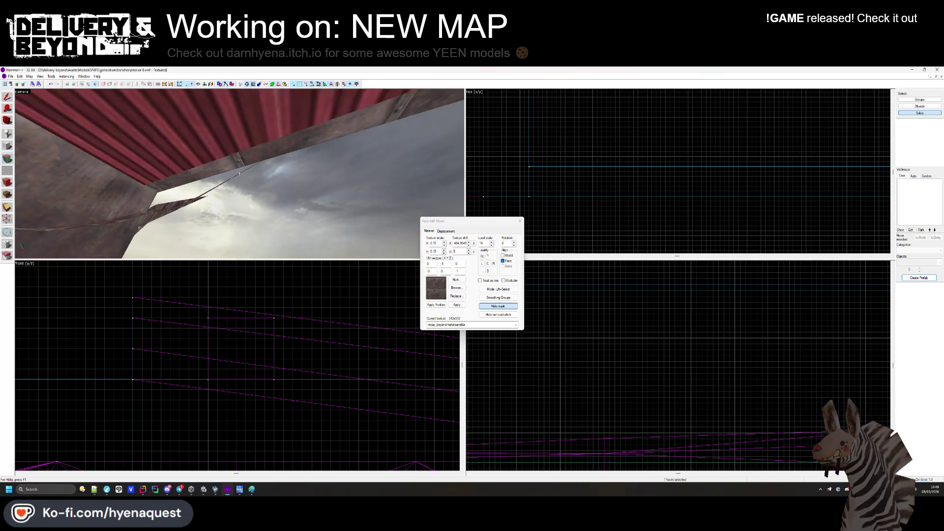
key("z")
left_click_drag(234, 168, 222, 182)
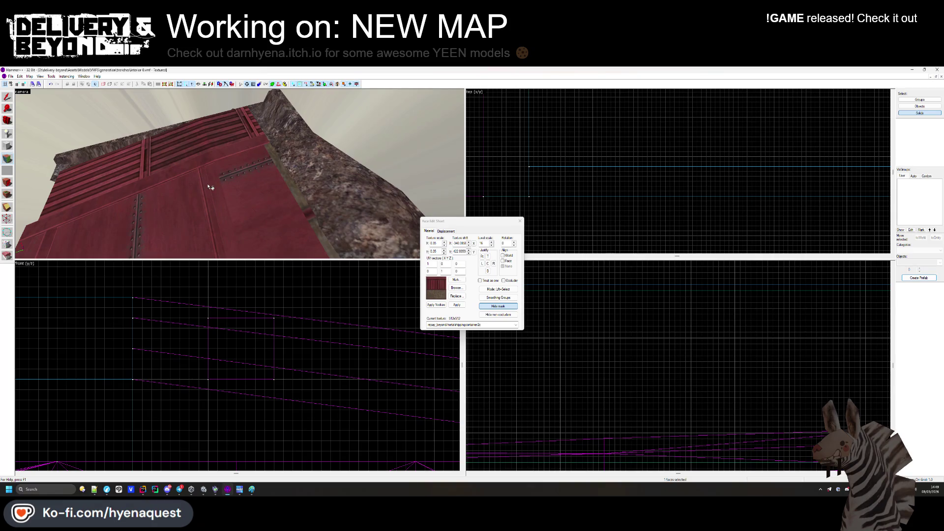
right_click(277, 170)
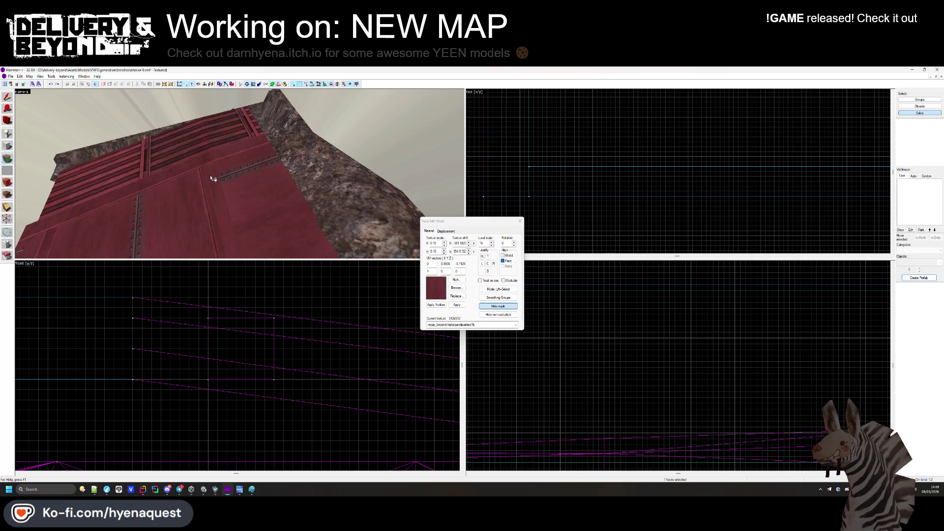
Face-align the next face's texture with 90° rotation, then switch back to Unity.
left_click(292, 180)
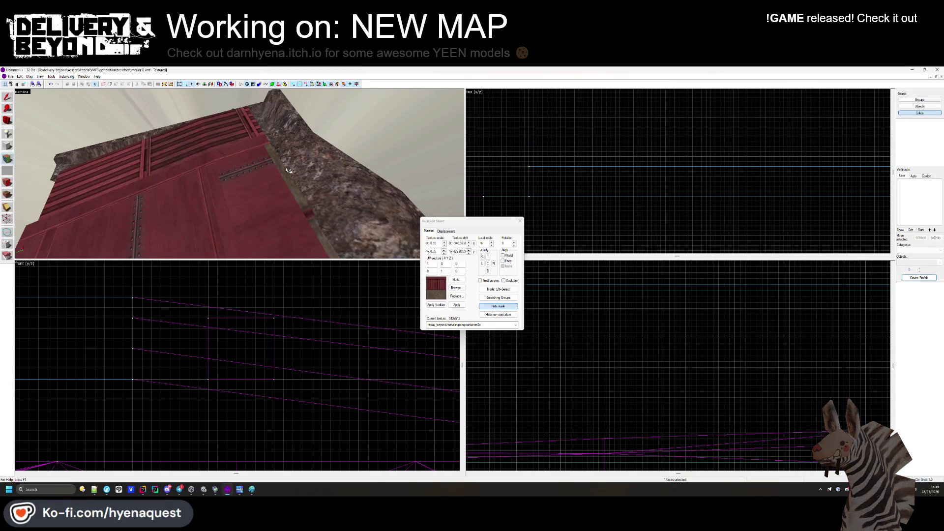
left_click(503, 261)
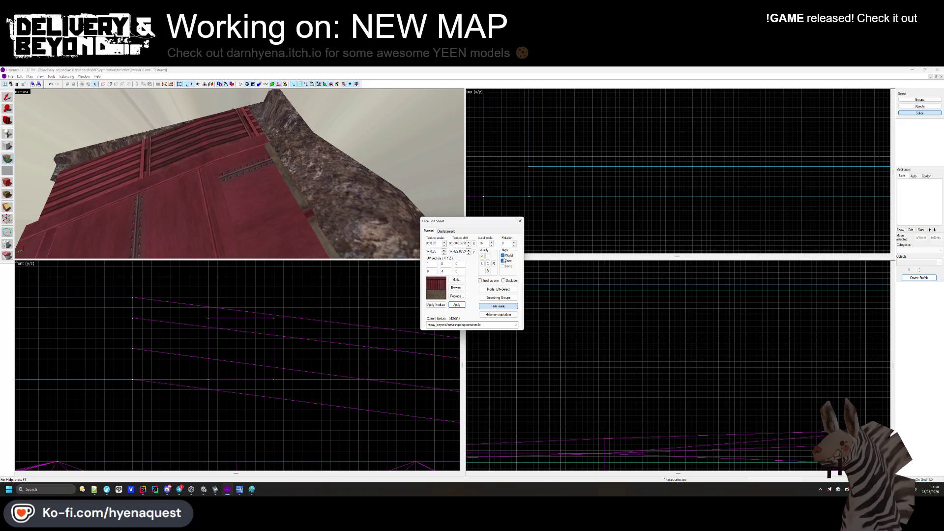
double_click(506, 243)
type("90")
key("Return")
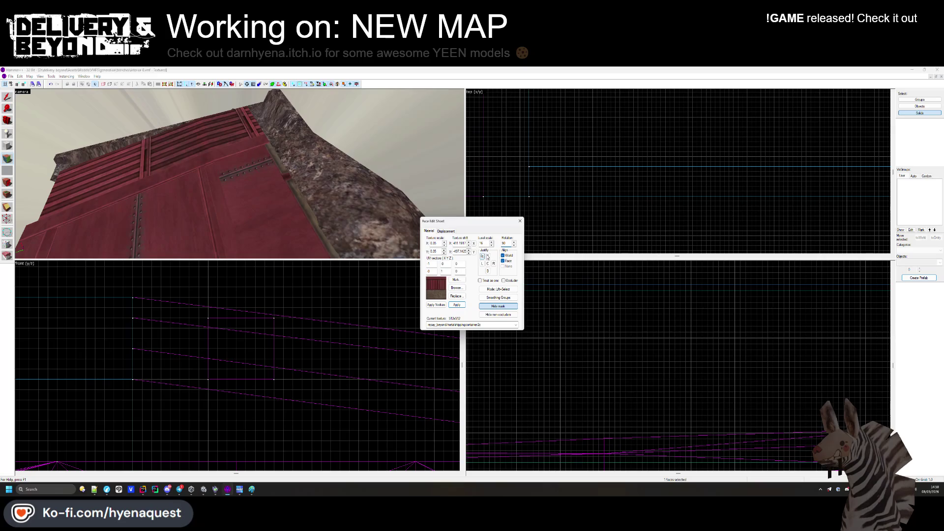
mouse_move(239, 173)
left_mouse_down()
mouse_move(244, 184)
mouse_move(433, 186)
mouse_move(588, 173)
mouse_move(521, 207)
mouse_move(509, 174)
mouse_move(405, 188)
left_mouse_up()
key("shift+s")
key("alt+Tab")
scroll(509, 174, "up", 5)
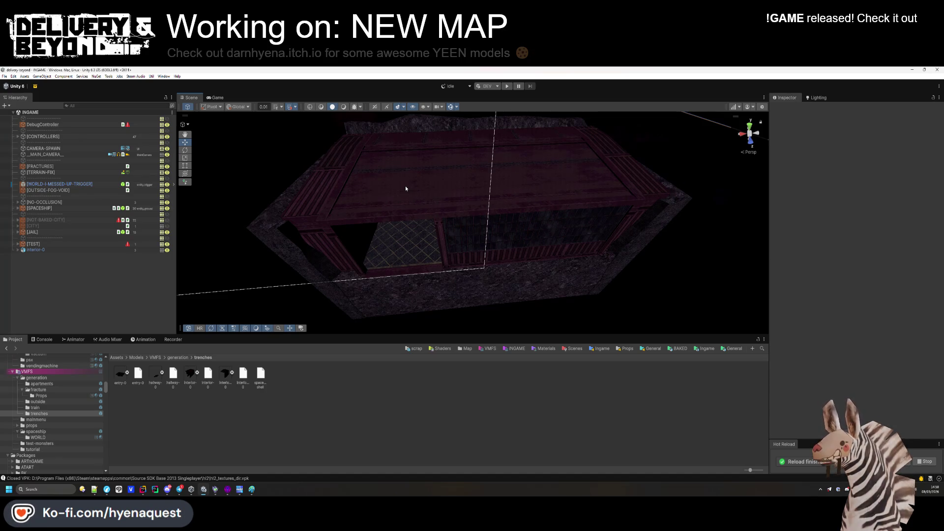
mouse_move(405, 186)
left_mouse_down()
mouse_move(435, 192)
mouse_move(435, 168)
mouse_move(368, 141)
mouse_move(442, 133)
mouse_move(430, 138)
mouse_move(407, 133)
mouse_move(444, 99)
mouse_move(489, 93)
mouse_move(401, 205)
left_mouse_up()
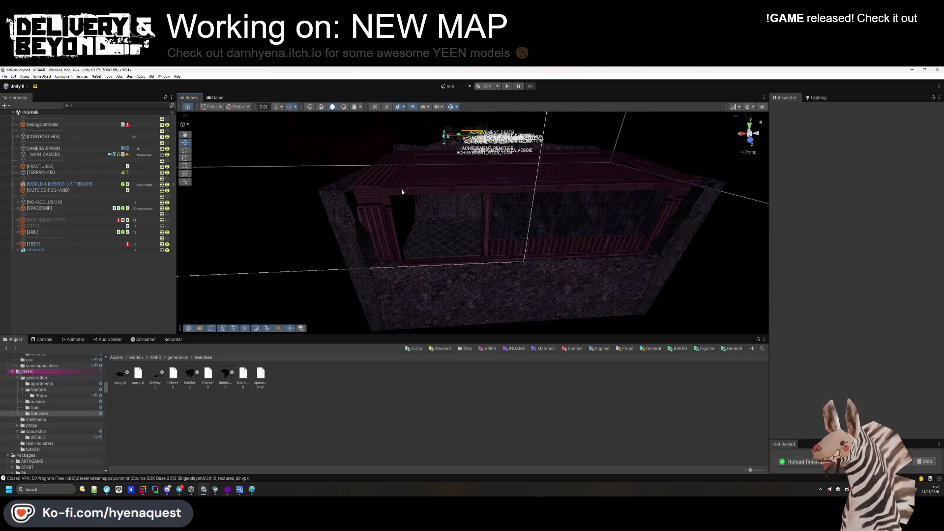
scroll(443, 226, "up", 5)
key("alt+Tab")
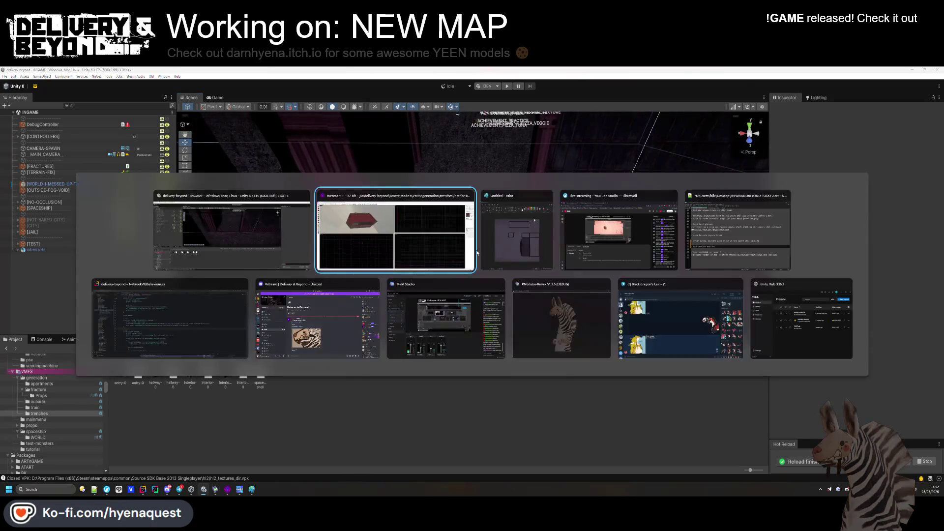
key("w")
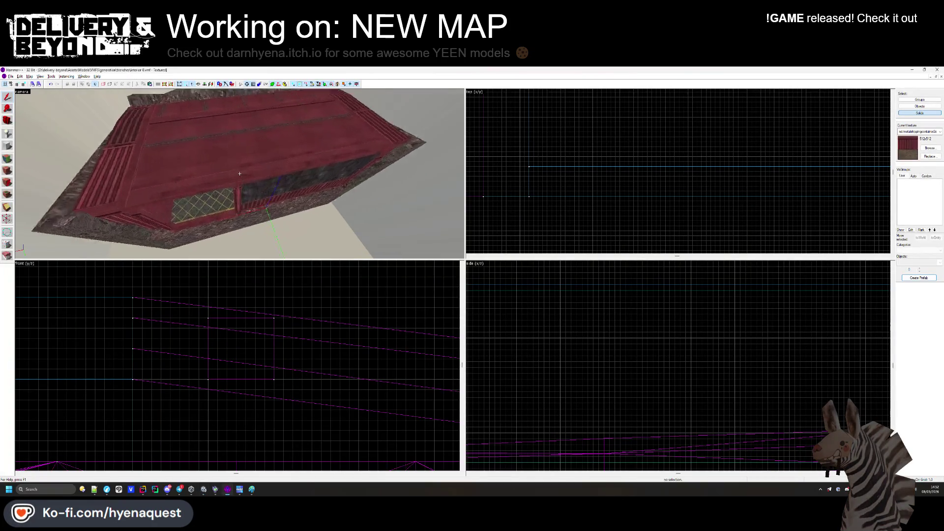
key("z")
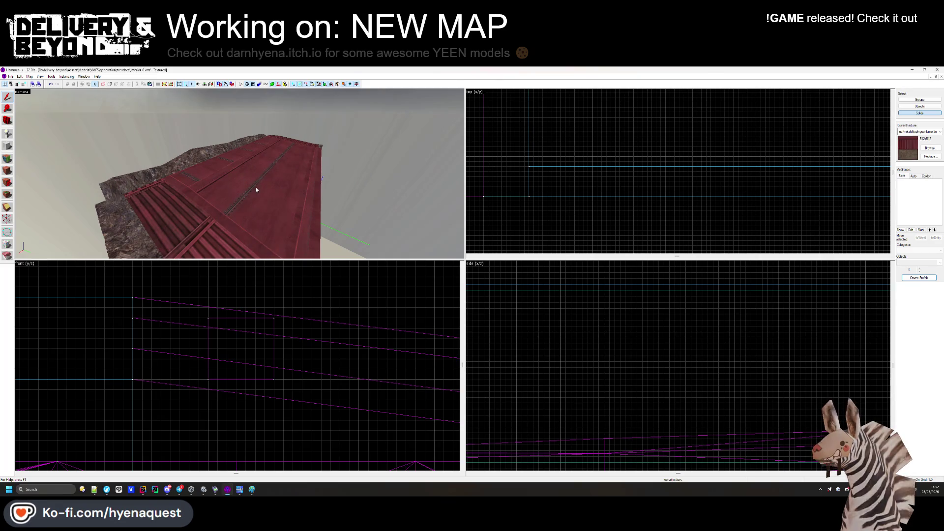
key("alt+Tab")
left_click(36, 250)
Mark interior-0 as Static and put func_colliders on the entity_ground layer.
left_click(919, 108)
left_click(18, 249)
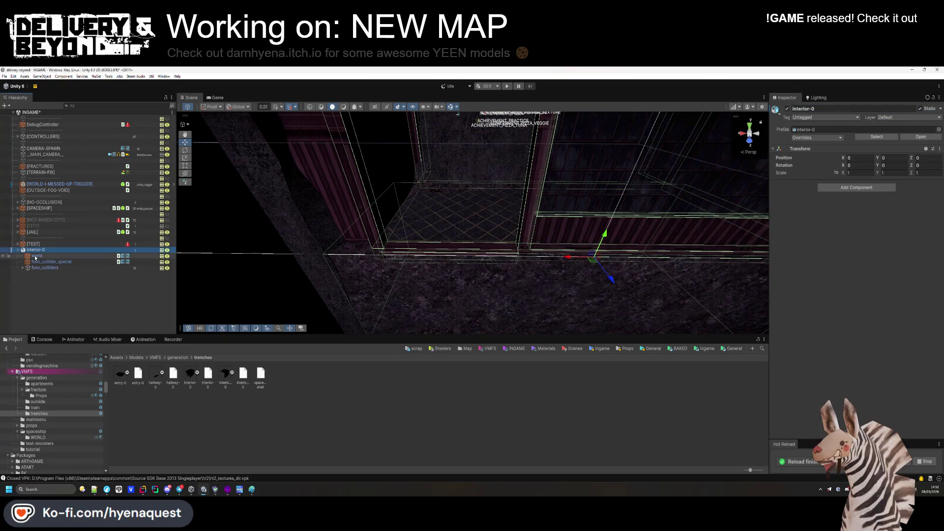
left_click(44, 267)
left_click(910, 117)
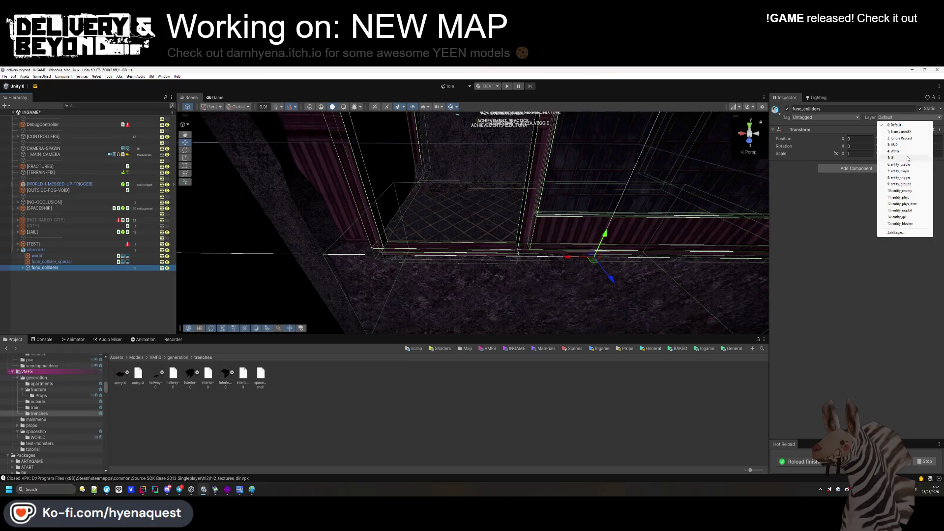
left_click(900, 184)
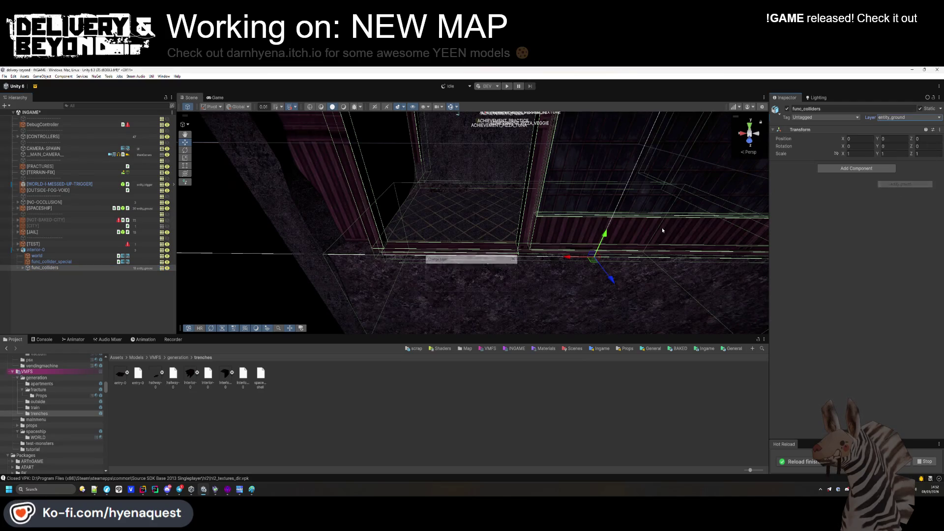
Give func_collider_special a Mesh Collider and the entity_trigger layer.
left_click(51, 262)
left_click(856, 264)
type("mesh")
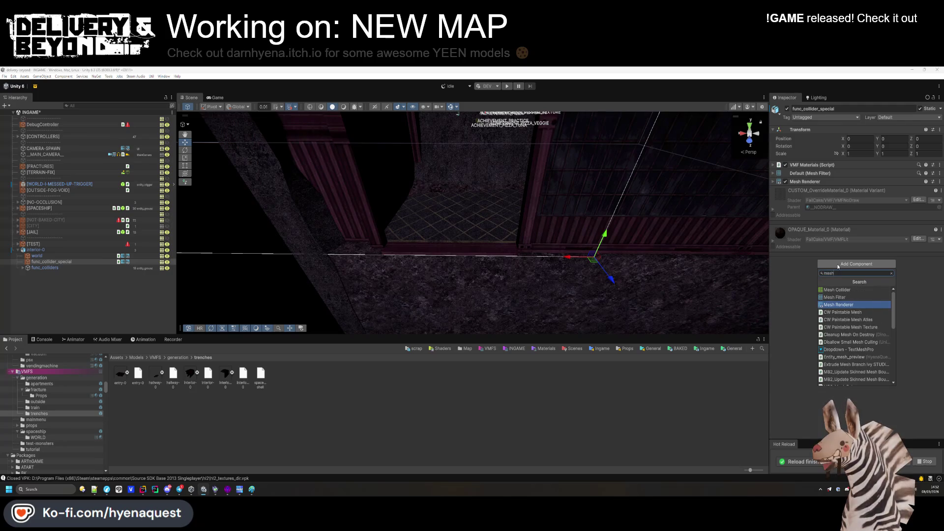
left_click(837, 289)
left_click(910, 117)
left_click(910, 178)
left_click(350, 228)
mouse_move(350, 228)
left_mouse_down()
mouse_move(464, 237)
mouse_move(451, 243)
left_mouse_up()
Add an Entity_room_interior component to interior-0 and auto-fill its room bounds.
left_click(541, 238)
left_click(864, 191)
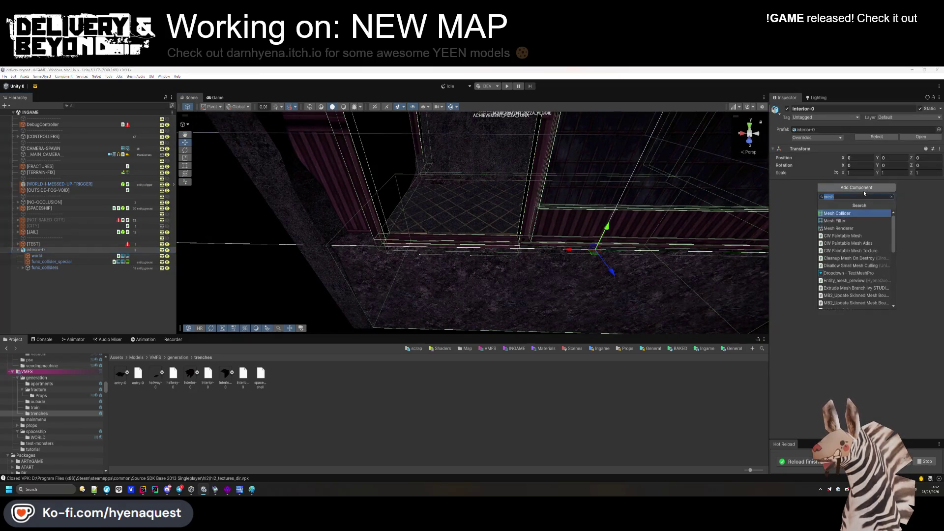
type("entity_room")
key("Return")
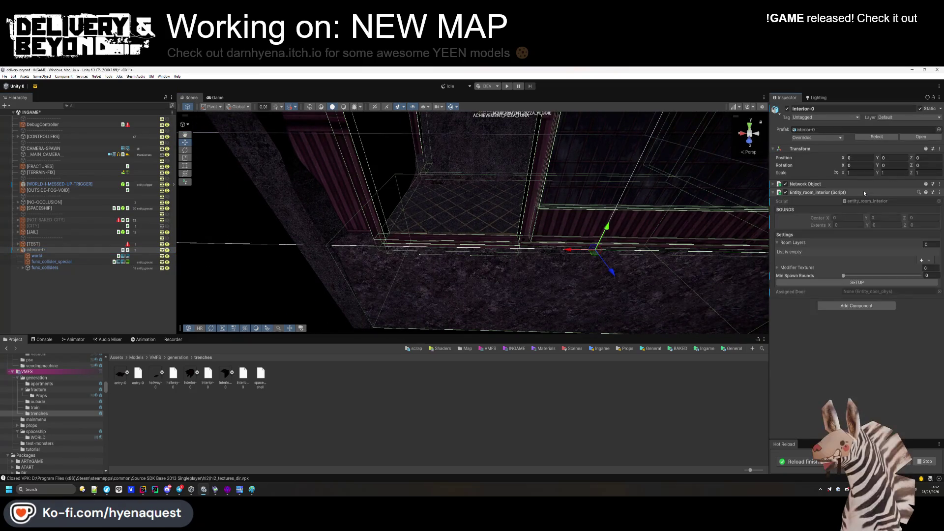
left_click(823, 282)
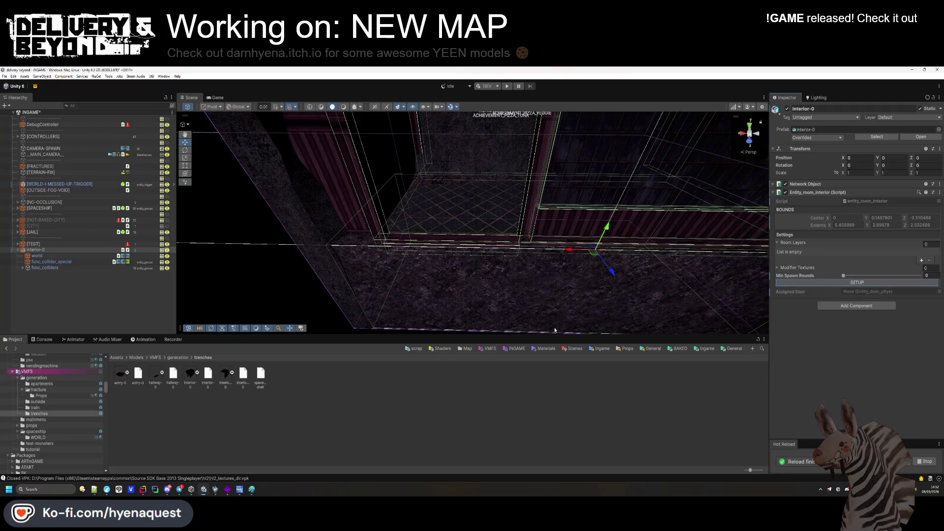
left_click_drag(512, 255, 471, 245)
key("f")
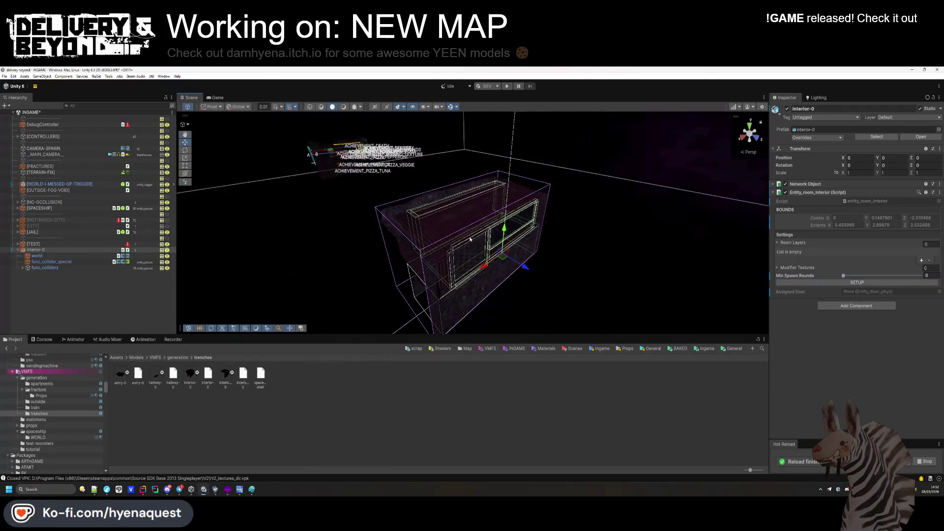
left_click(122, 308)
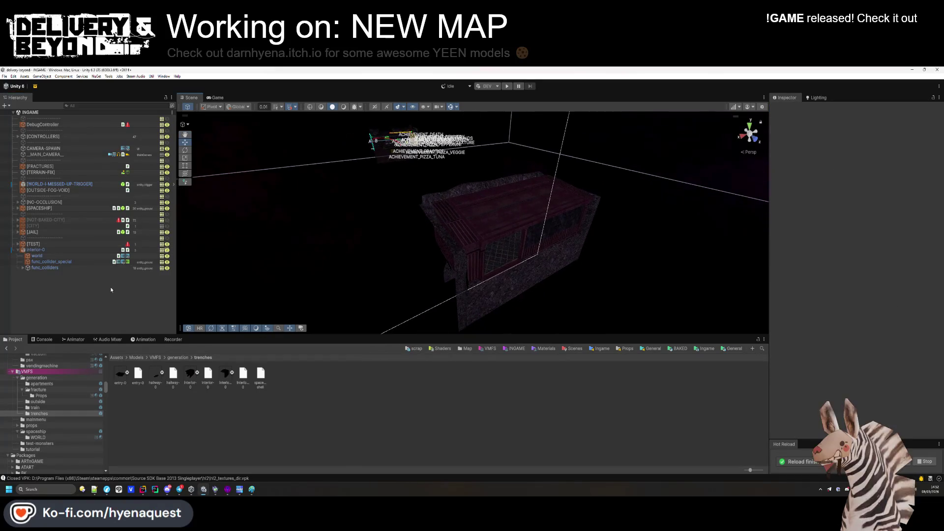
Create empty [LAYERS], [LIGHTS] and [PROPS] group objects under interior-0.
left_click(51, 250)
right_click(51, 254)
left_click(93, 296)
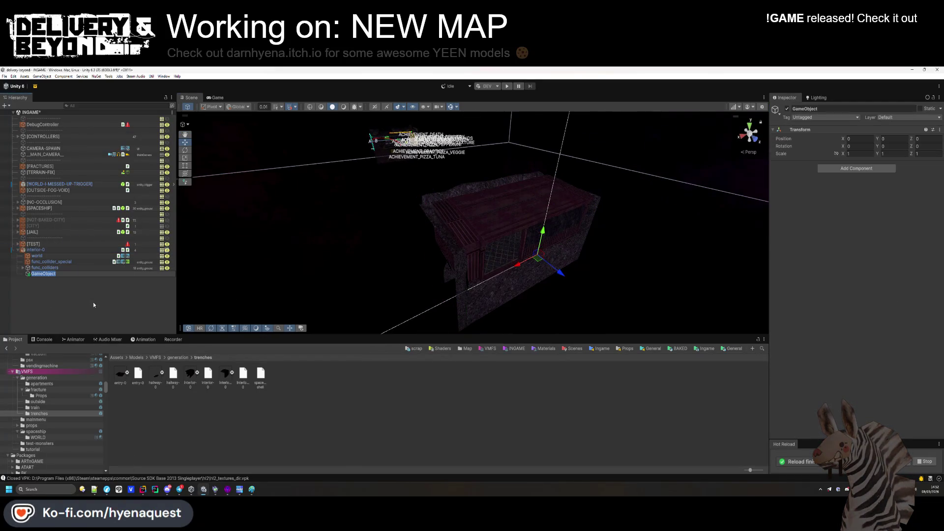
type("[LAYERS]")
key("Return")
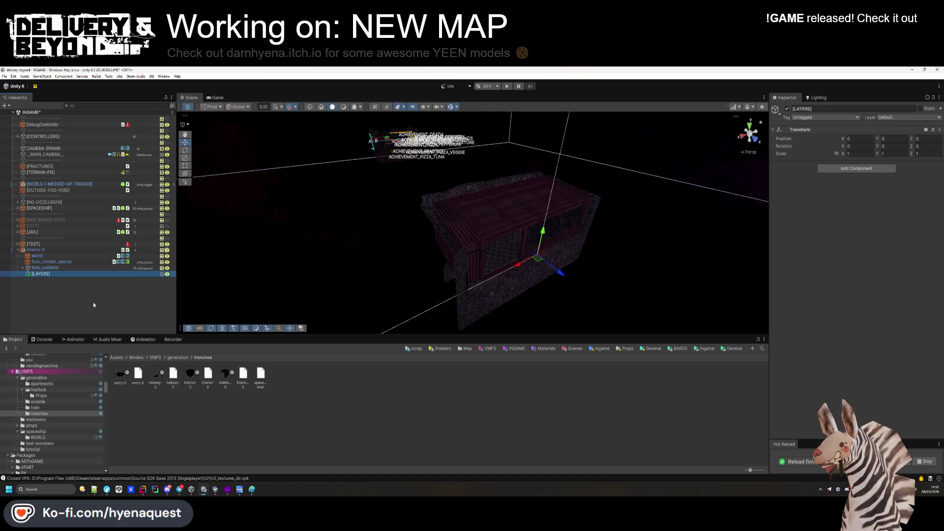
key("ctrl+d")
key("F2")
type("[")
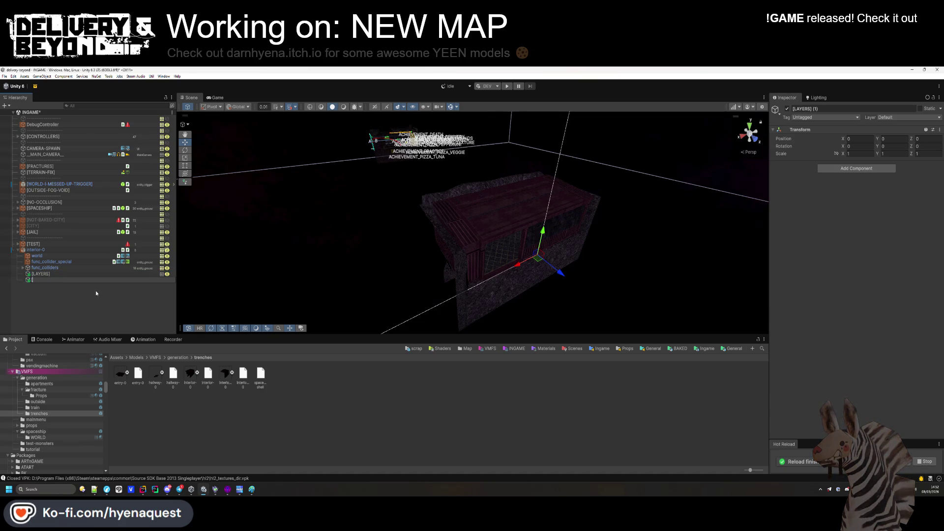
type("LIGHTS]")
key("Return")
key("ctrl+d")
key("F2")
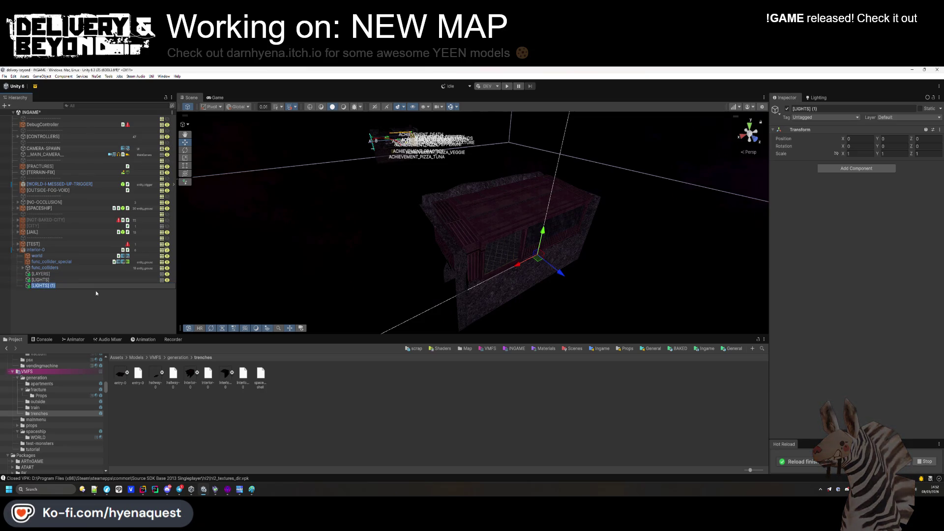
type("[PROPS")
key("Return")
Nest a [LAYERS] copy renamed [LAYER-0] under [LAYERS] and move the three groups up under interior-0.
left_click(81, 273)
key("ctrl+d")
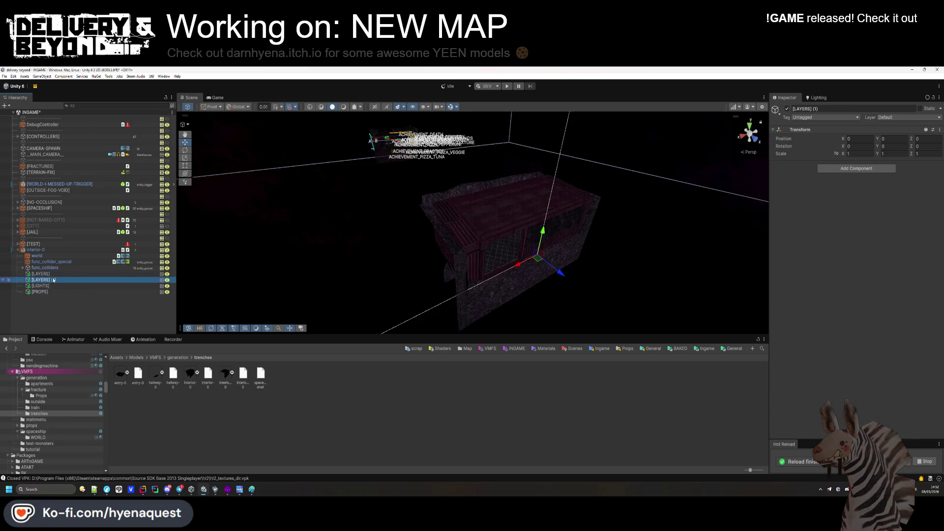
left_click_drag(53, 279, 39, 273)
left_click(22, 275)
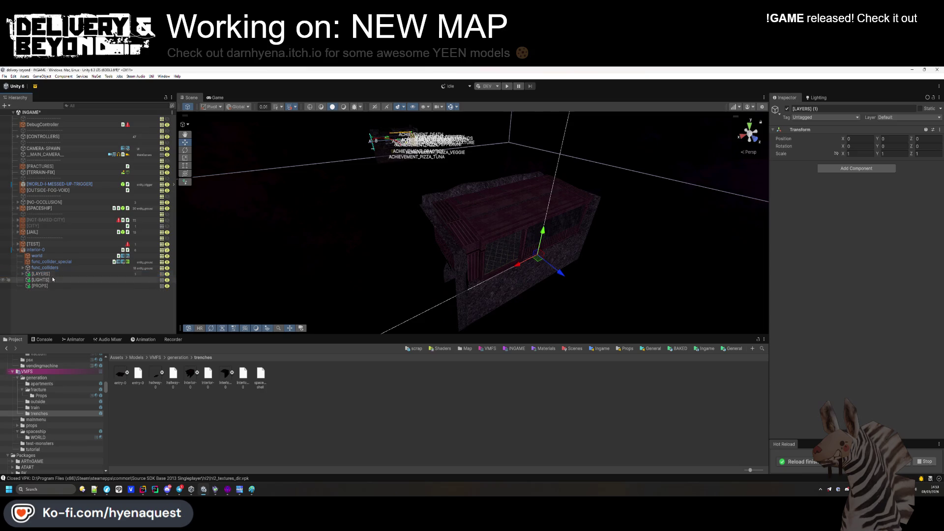
key("F2")
type("[LA")
type("YER-0]")
key("Return")
left_click(22, 274)
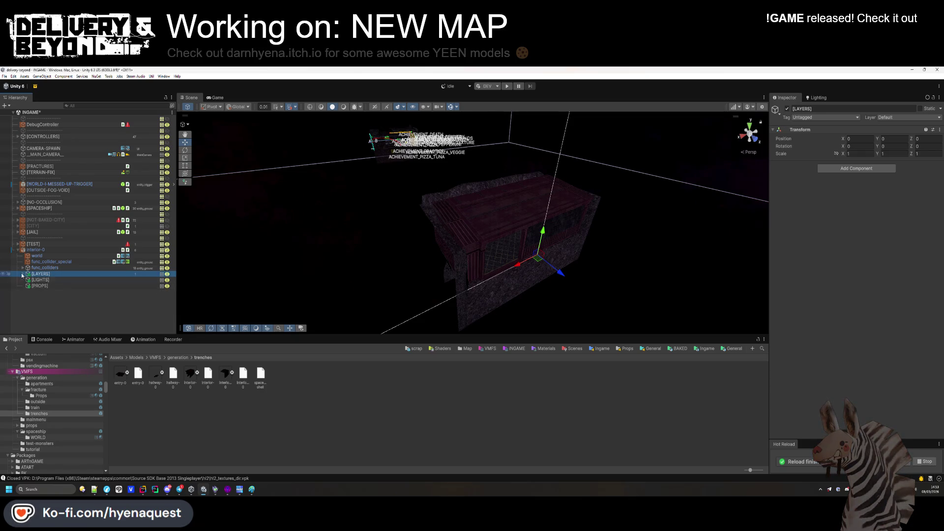
left_click(39, 285, "shift")
left_click_drag(39, 286, 40, 253)
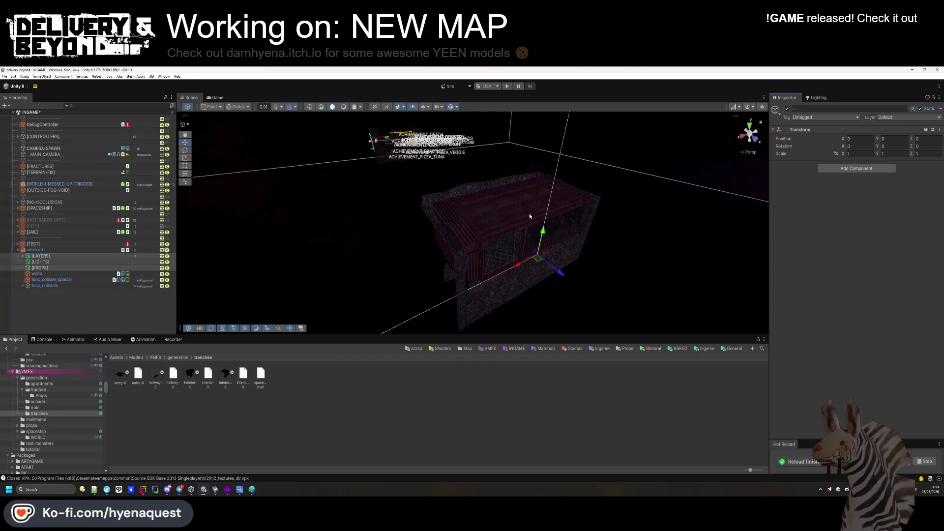
Add a Room Layers element on interior-0 set to 1 with [LAYER-0] as its layer.
left_click(27, 250)
left_click(23, 256)
left_click(921, 260)
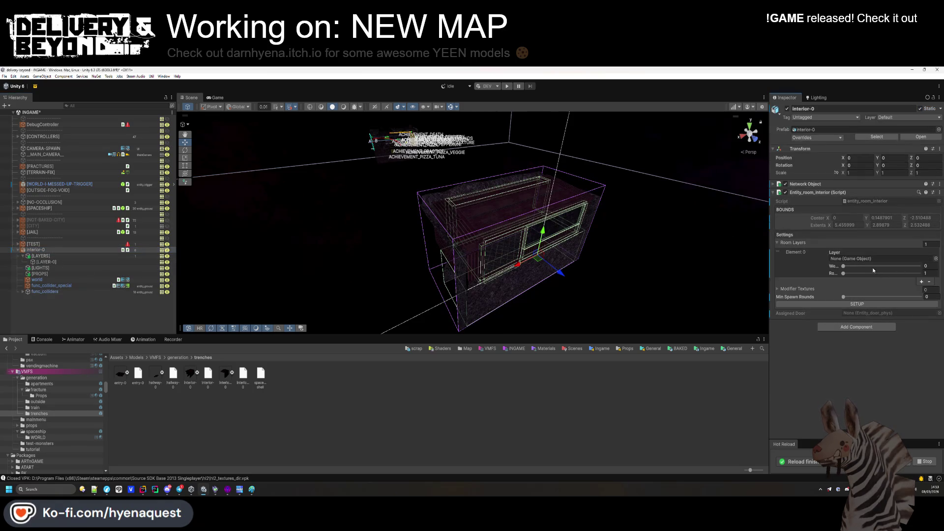
left_click_drag(844, 266, 919, 266)
left_click_drag(44, 262, 864, 258)
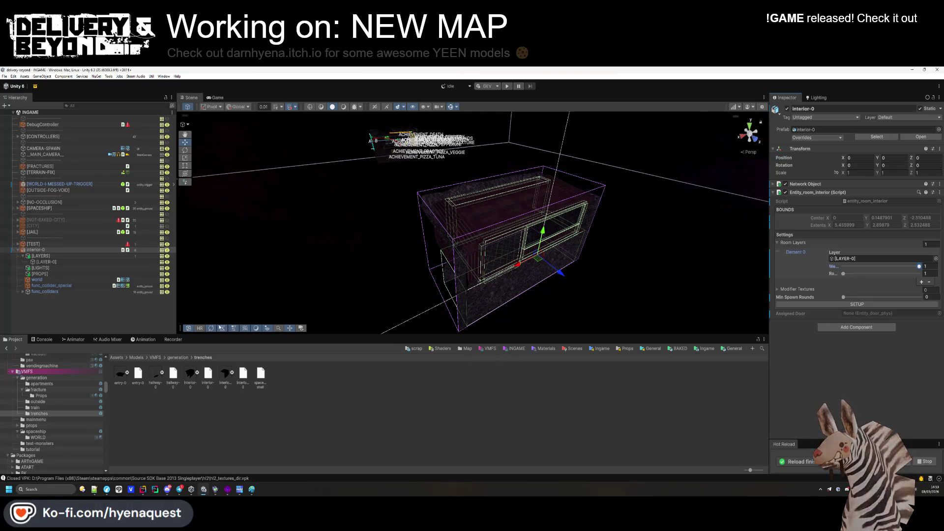
left_click(351, 268)
mouse_move(352, 269)
left_mouse_down()
mouse_move(542, 275)
mouse_move(491, 270)
mouse_move(456, 280)
left_mouse_up()
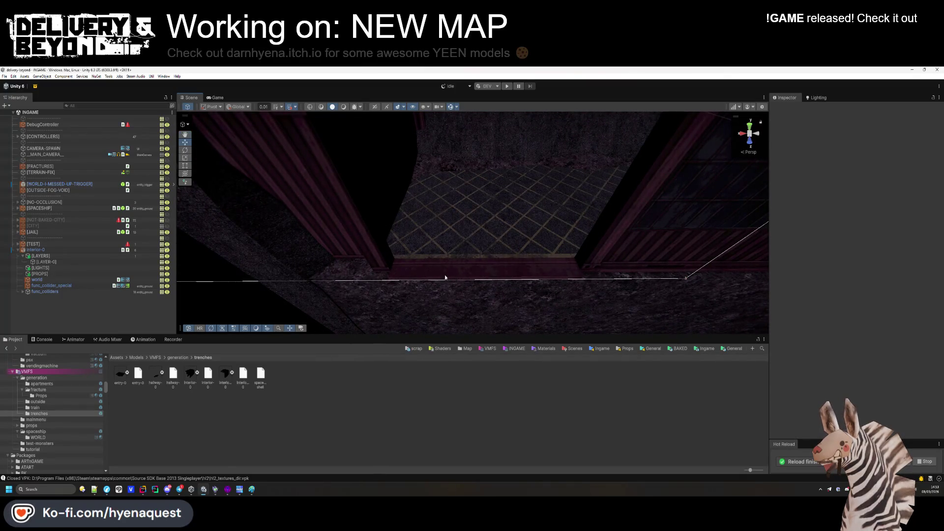
key("alt+Tab")
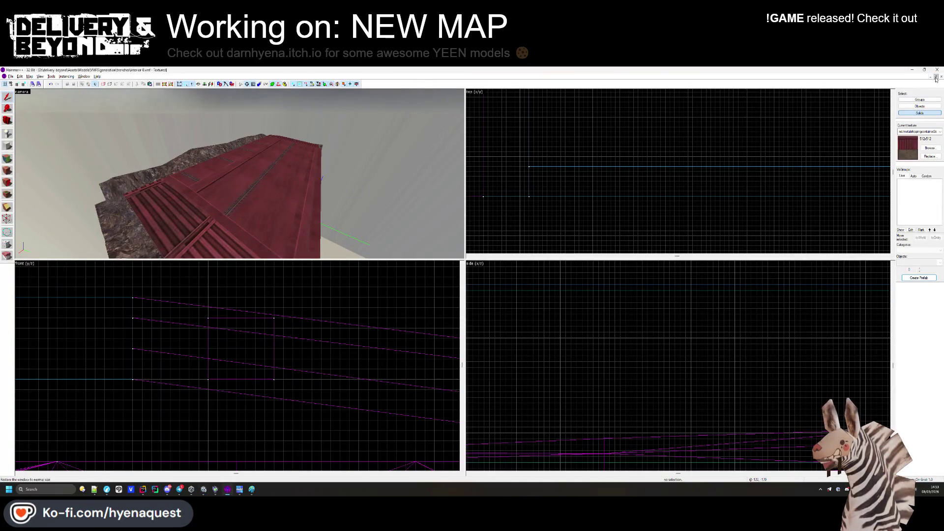
Open hallway-0.vmf alongside the interior map.
left_click(936, 78)
left_click_drag(236, 211, 209, 138)
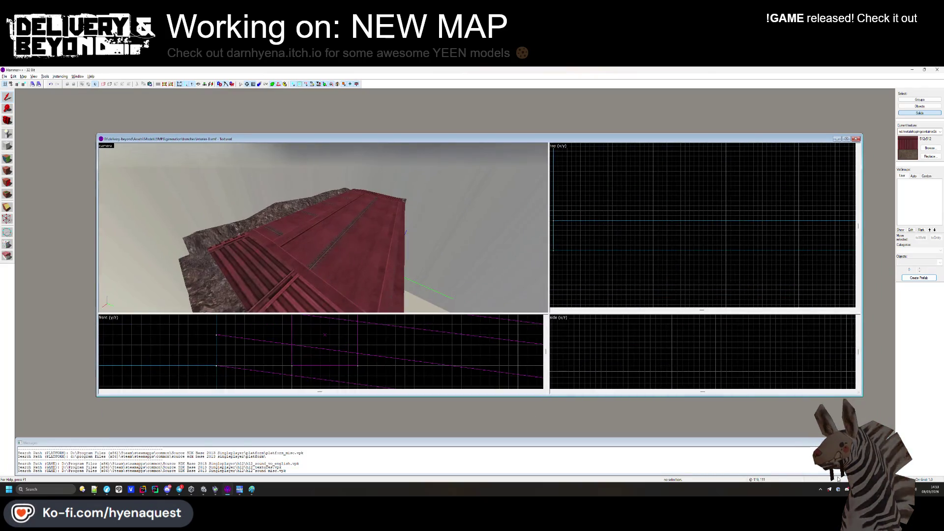
left_click(165, 466)
mouse_move(786, 141)
left_mouse_down()
mouse_move(482, 413)
mouse_move(767, 147)
mouse_move(806, 142)
left_mouse_up()
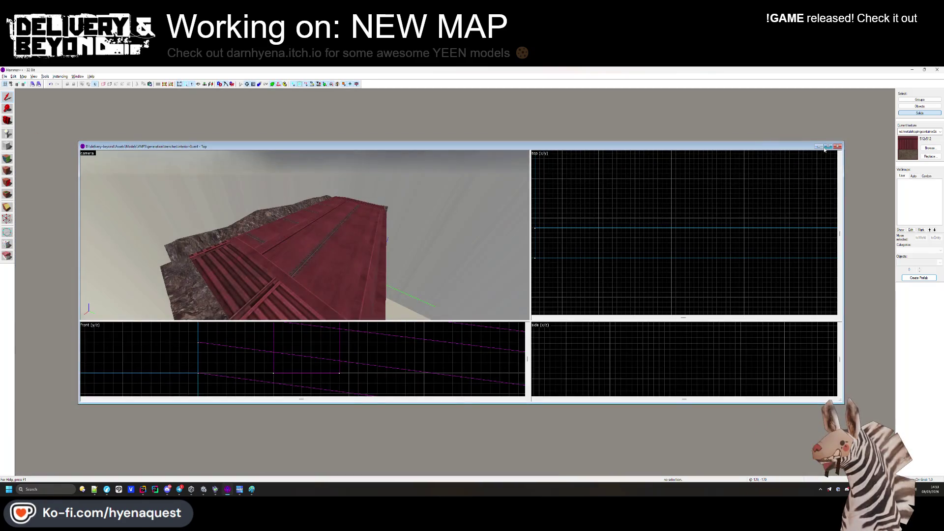
left_click(828, 147)
left_click(10, 76)
left_click(20, 89)
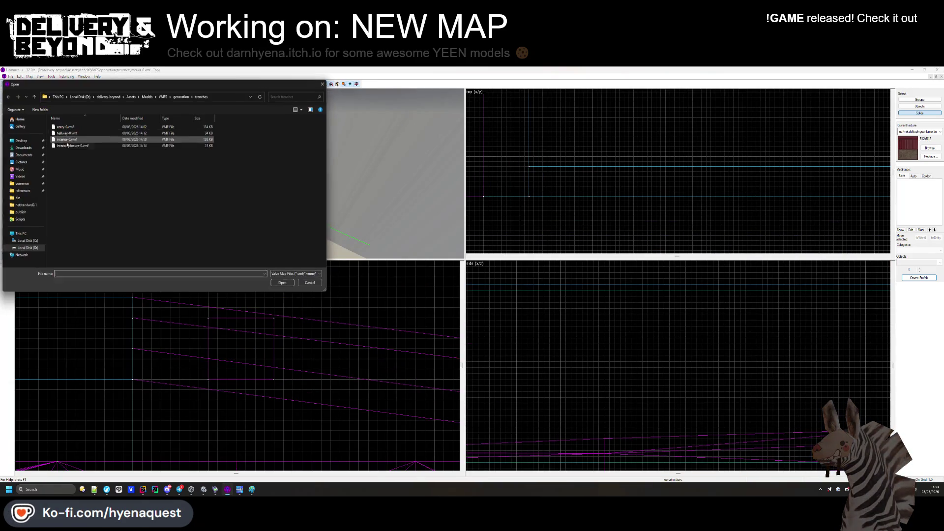
double_click(76, 133)
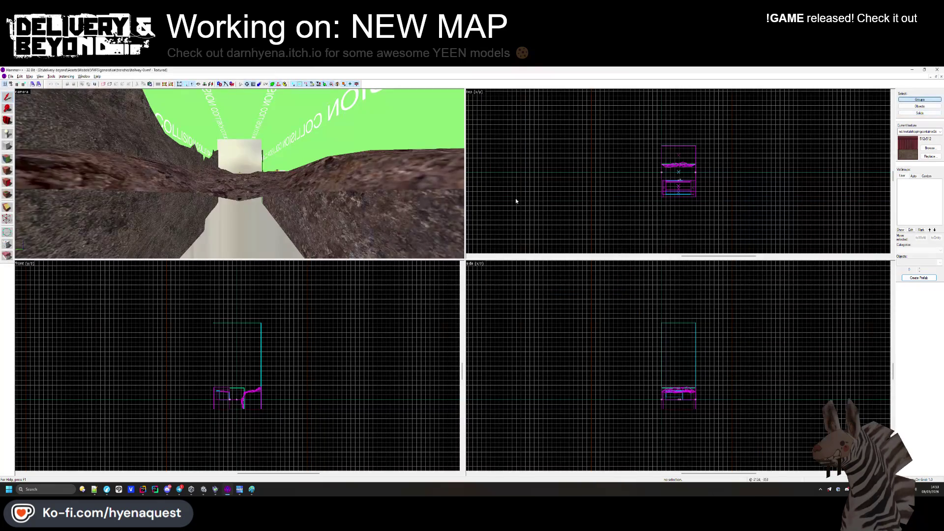
Fly to and select the hallway's apartment door entity, then bring interior-0.vmf back maximized.
key("z")
left_click(240, 174)
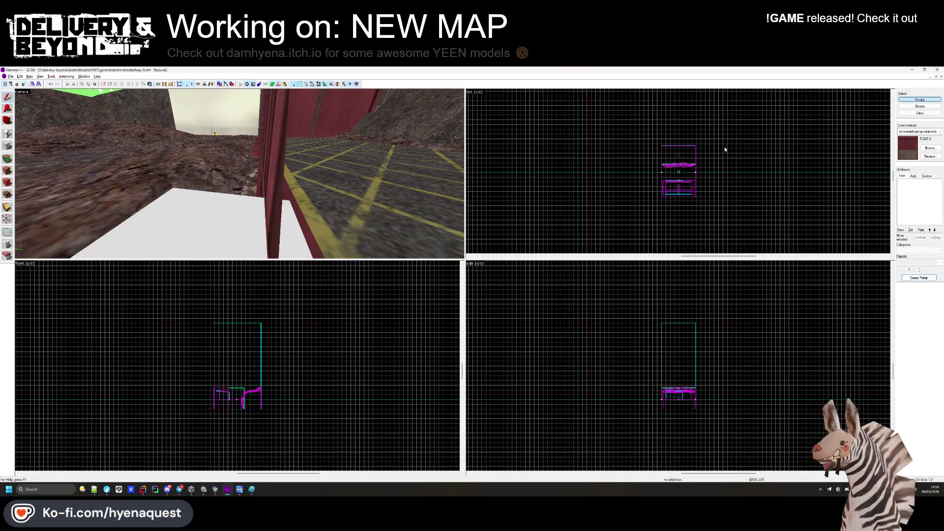
left_click(935, 77)
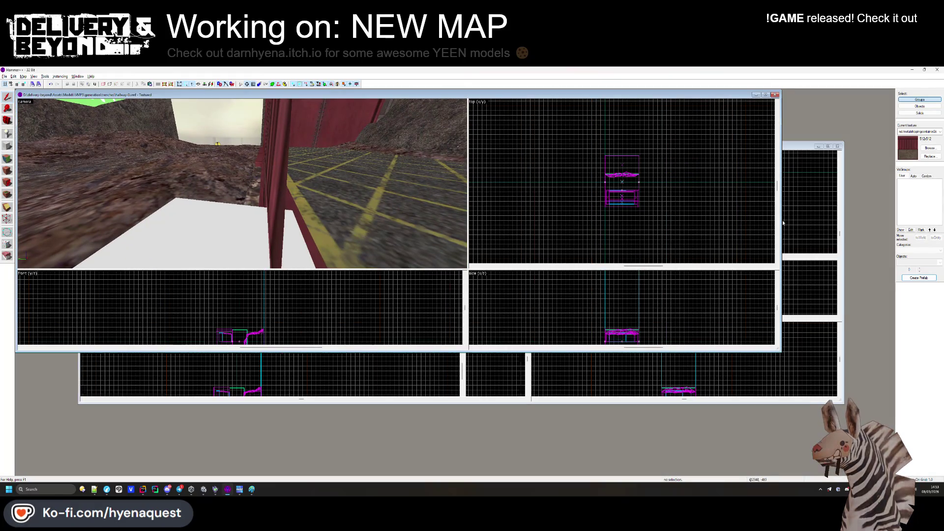
left_click(786, 221)
left_click(828, 146)
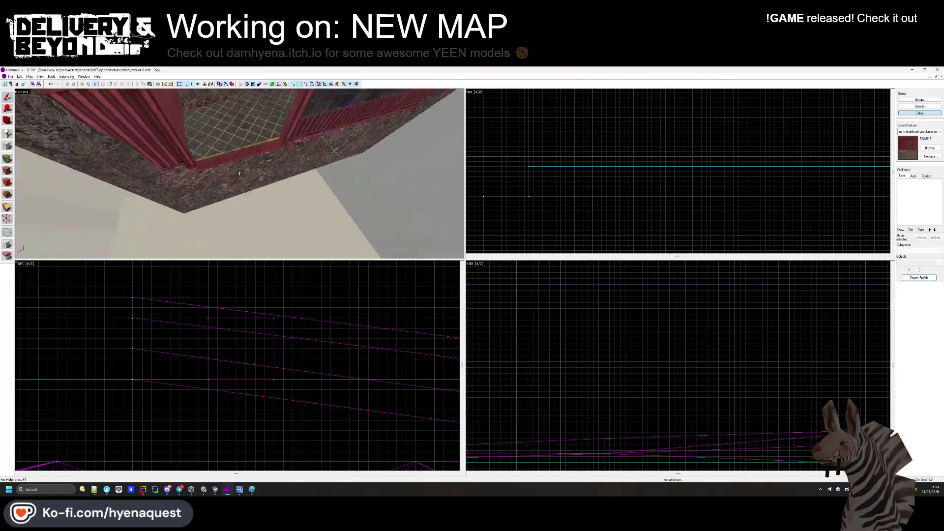
Select the interior door entity and zoom the 2D views in on it.
key("z")
left_click(210, 161)
scroll(622, 157, "up", 3)
scroll(689, 142, "up", 3)
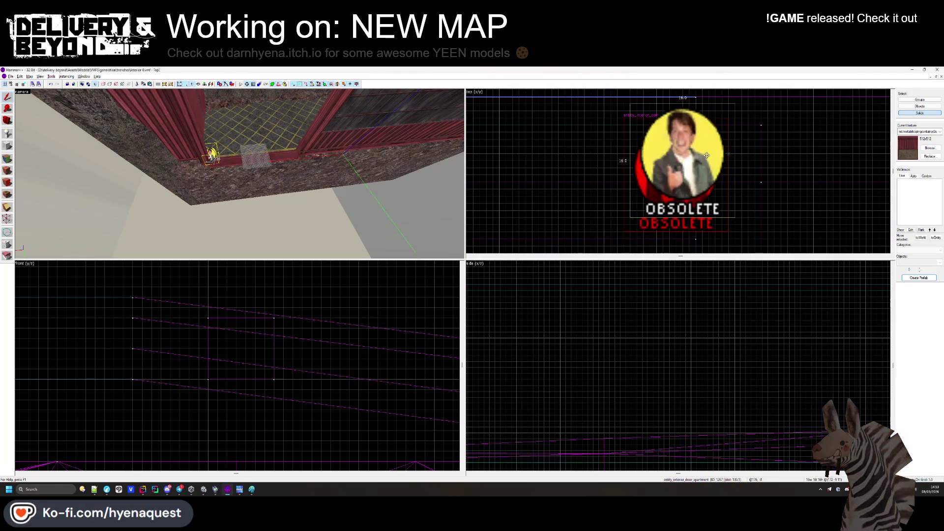
left_click(681, 174)
scroll(220, 320, "down", 5)
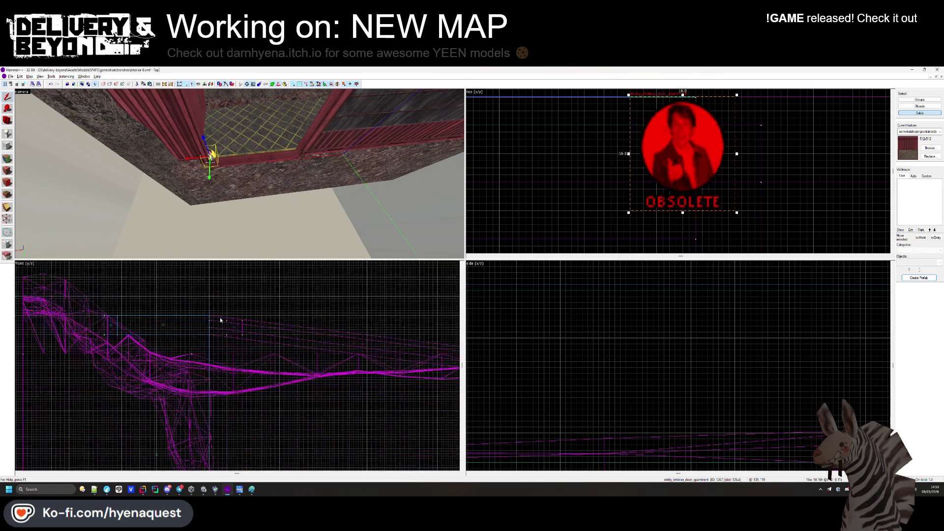
scroll(318, 388, "up", 2)
scroll(318, 388, "up", 3)
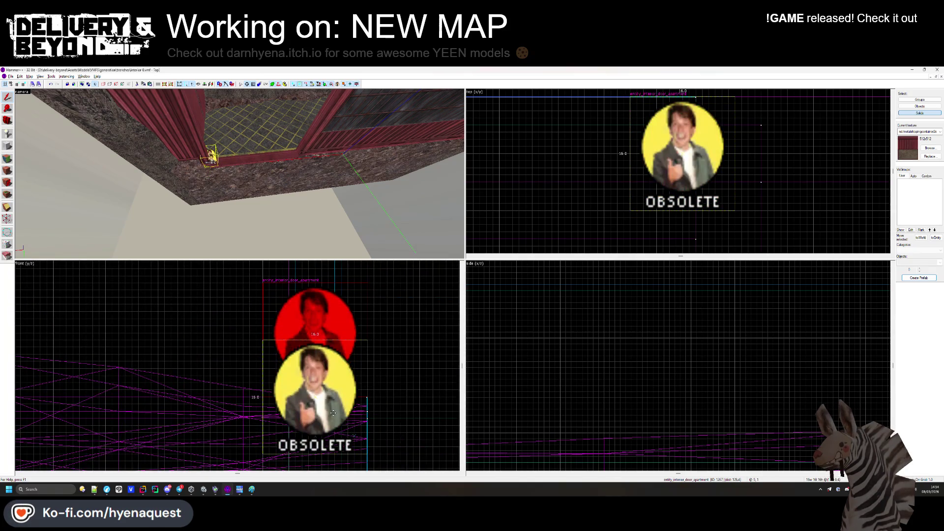
scroll(240, 174, "up", 3)
scroll(239, 173, "up", 5)
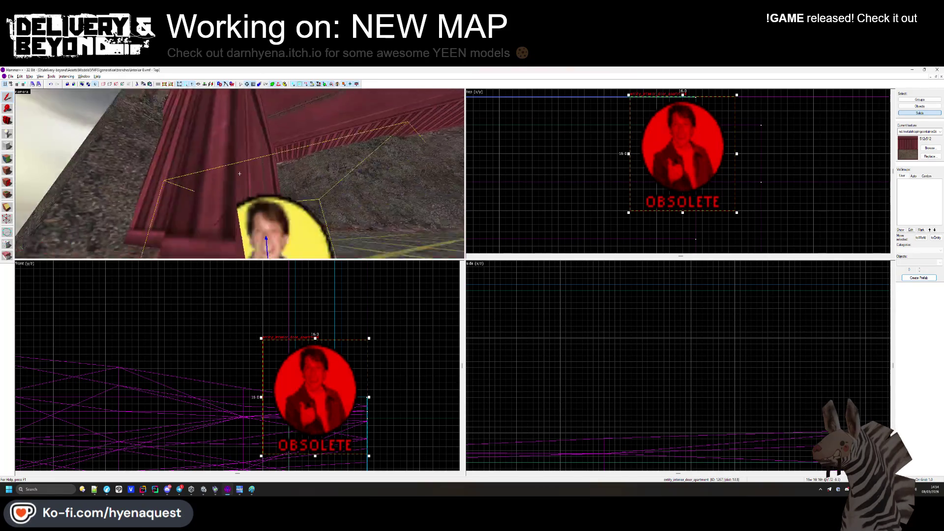
scroll(240, 173, "down", 8)
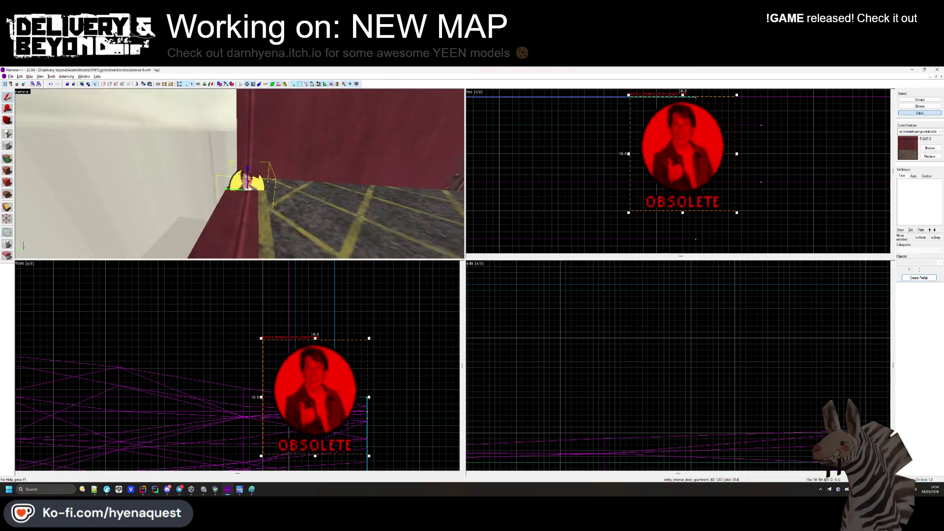
Deselect the door and bring the hallway-0 map back to the front, maximized.
left_click(564, 217)
left_click_drag(222, 224, 240, 176)
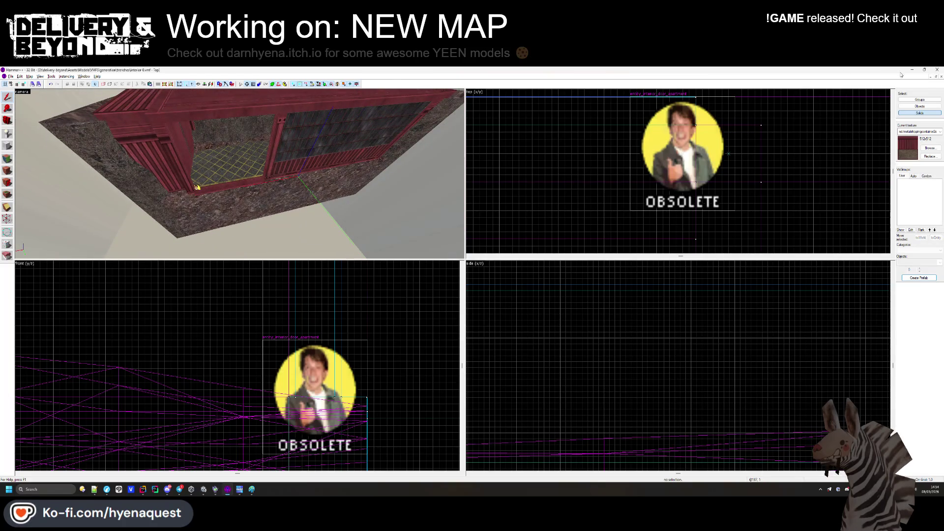
left_click(935, 77)
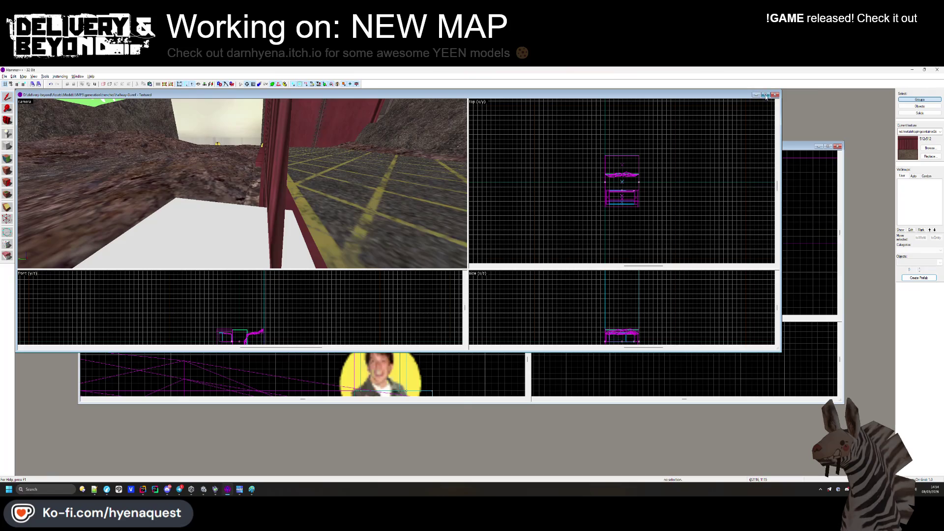
left_click(765, 96)
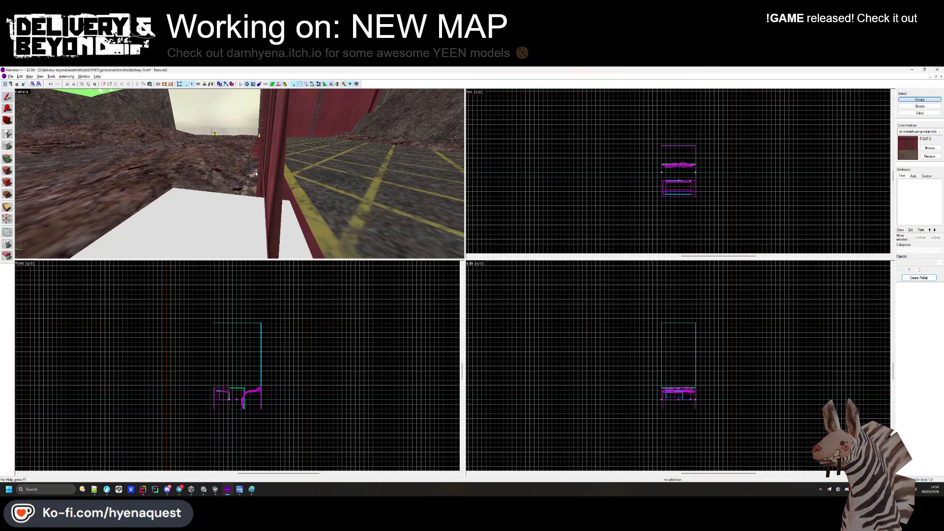
Put the three green collision brushes, including the func_map_gen_blocker, into a new COLLISION visgroup.
key("z")
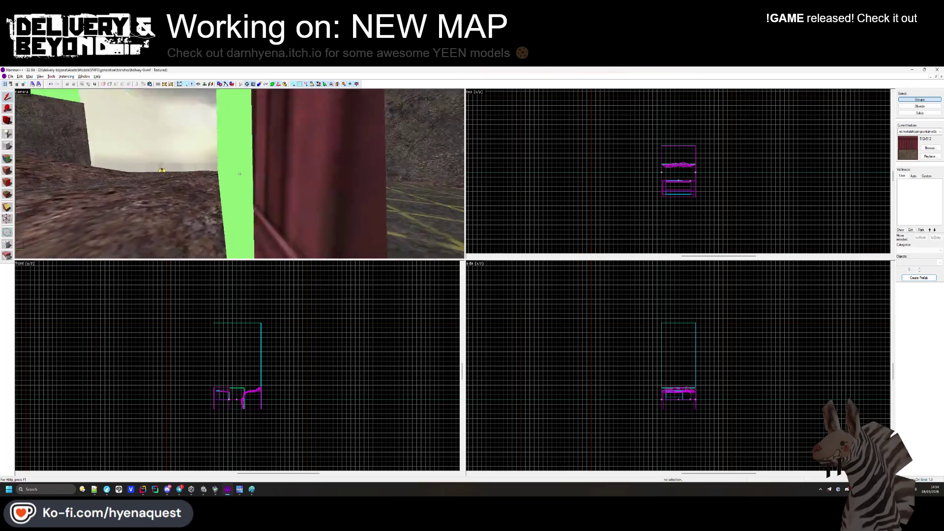
key("z")
left_click(264, 93)
key("alt+Return")
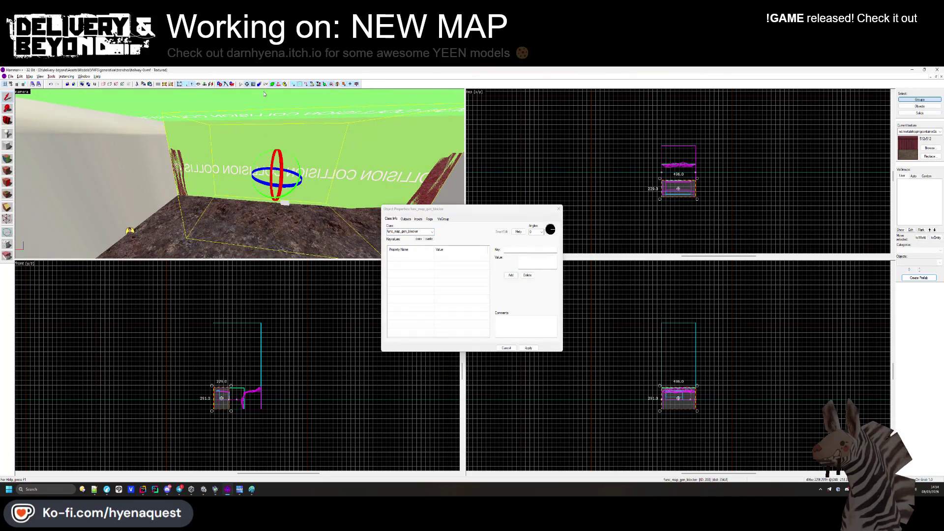
left_click(262, 107, "ctrl")
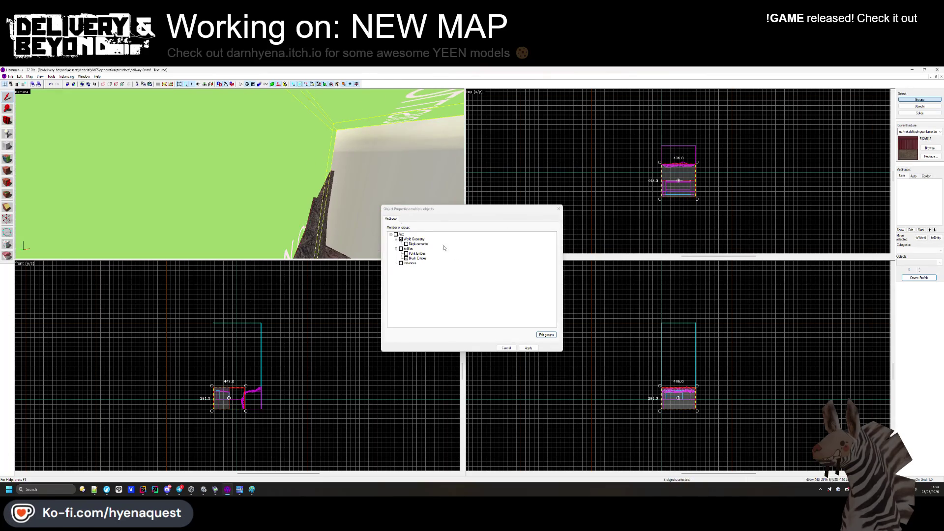
left_click(536, 334)
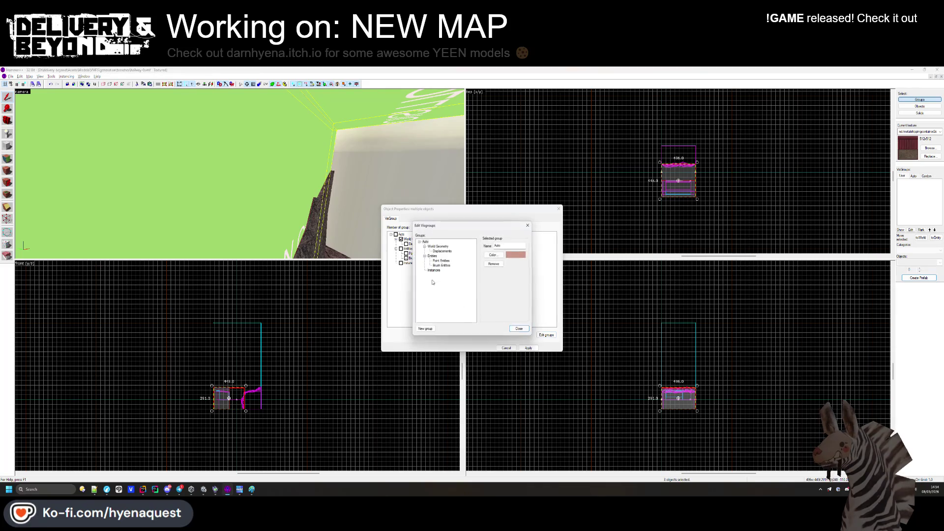
type("COLLISION")
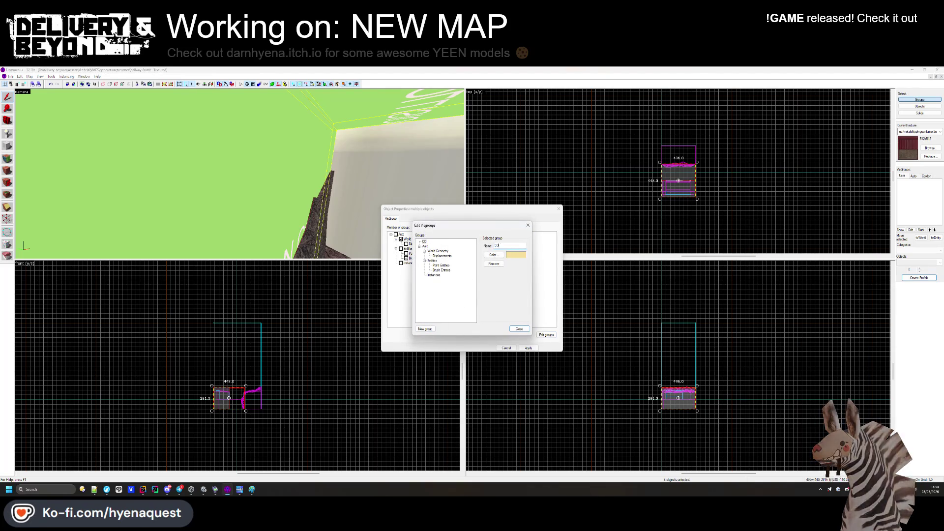
key("Return")
left_click(396, 268)
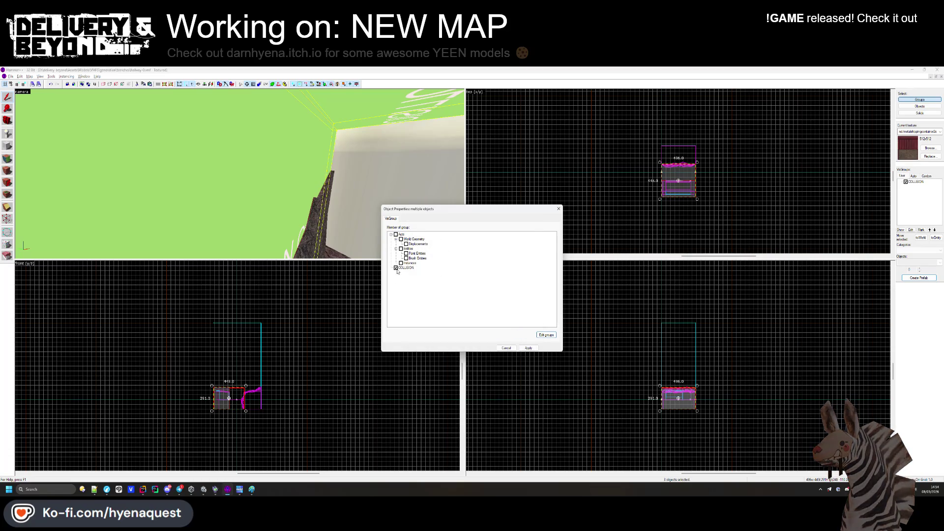
key("Return")
key("Escape")
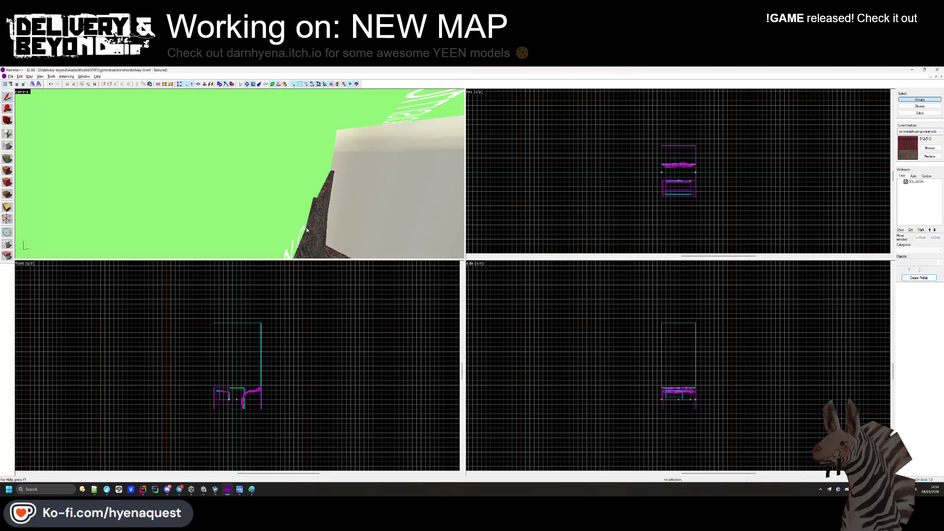
Hide the COLLISION visgroup, view the container from several sides, then show it again.
left_click(906, 181)
key("z")
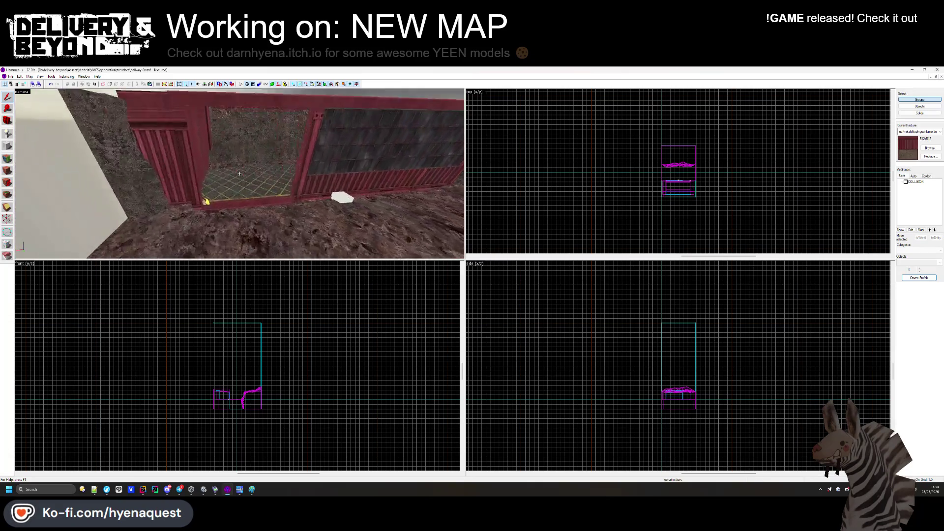
key("s")
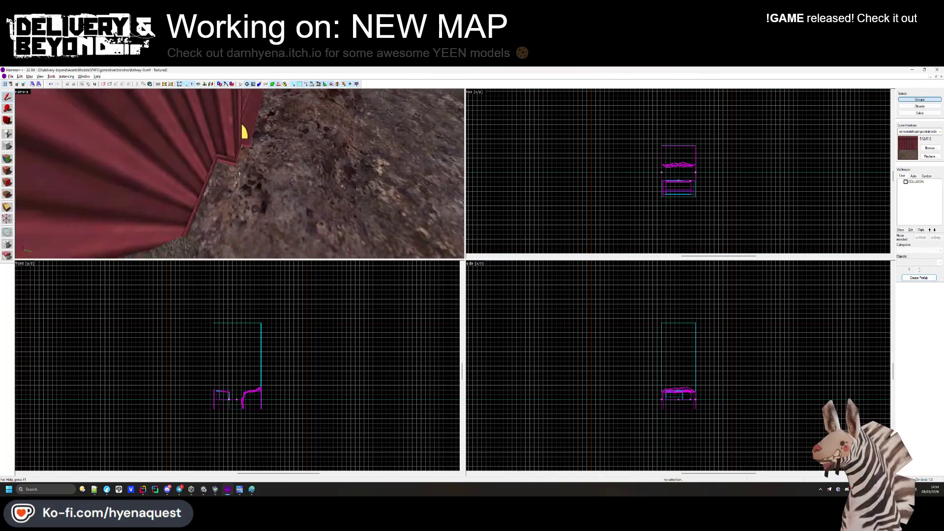
key("w")
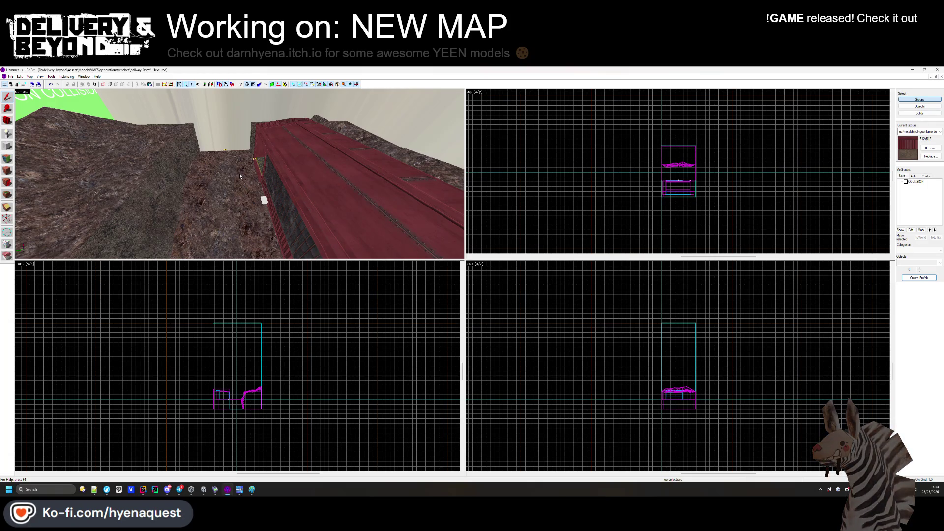
key("z")
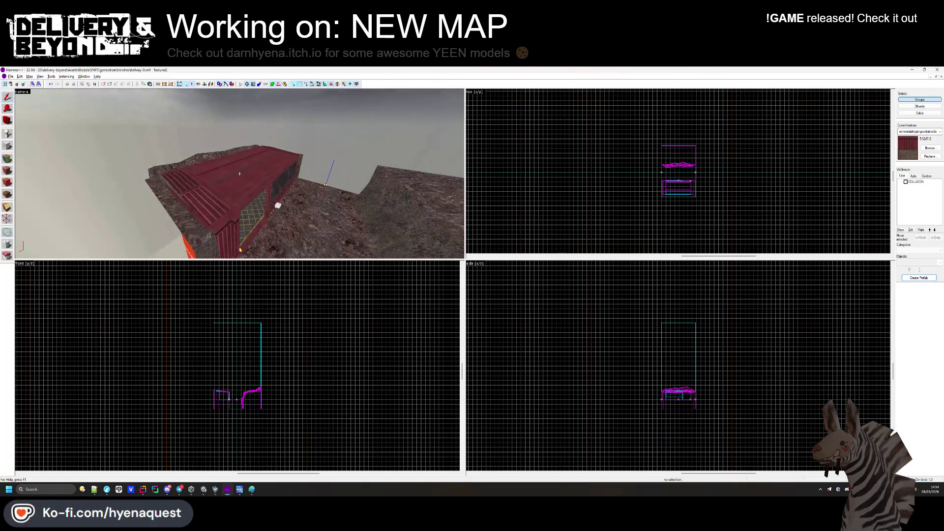
key("s")
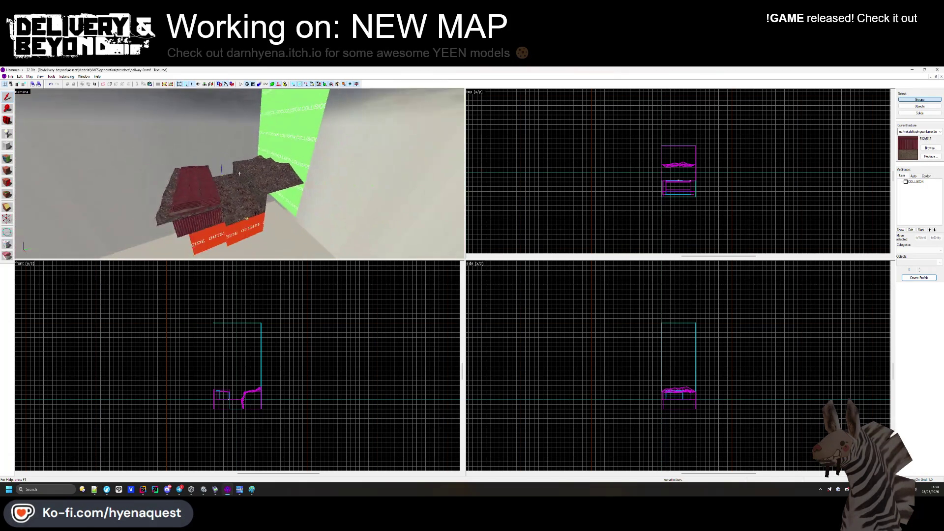
key("w")
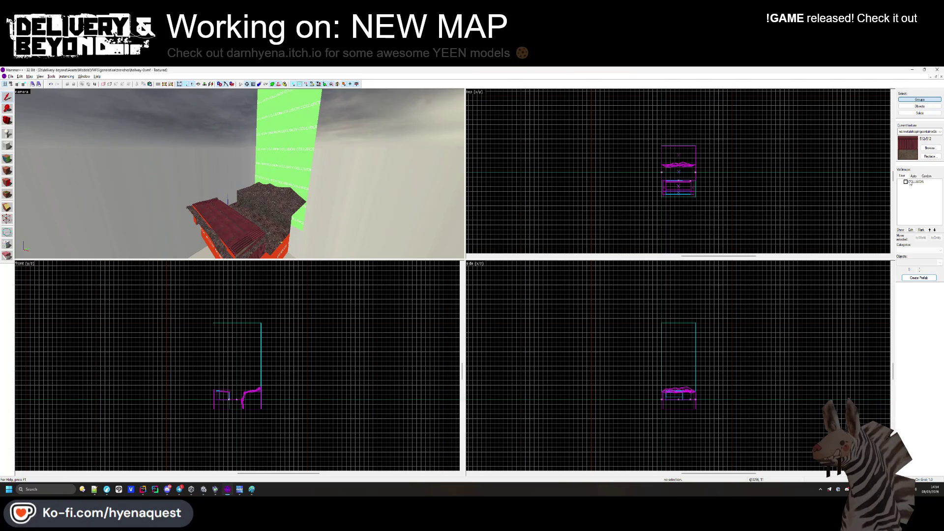
left_click(906, 181)
Inspect the green collision wall's properties and select the collision box and smaller brush.
double_click(306, 162)
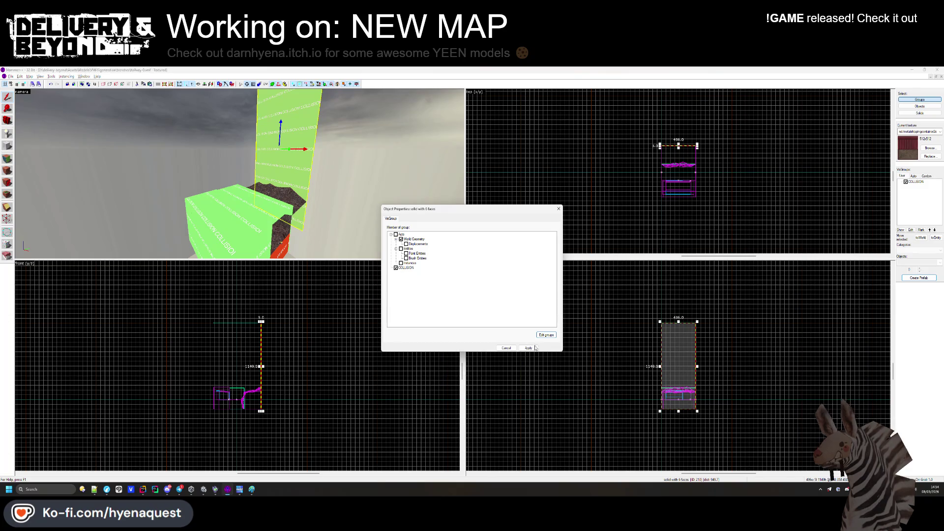
left_click(559, 207)
key("w")
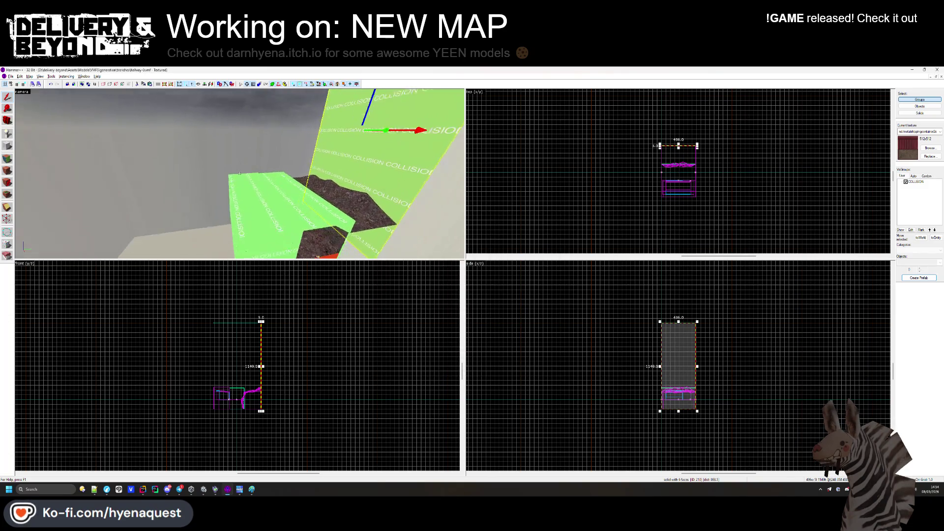
left_click(240, 176)
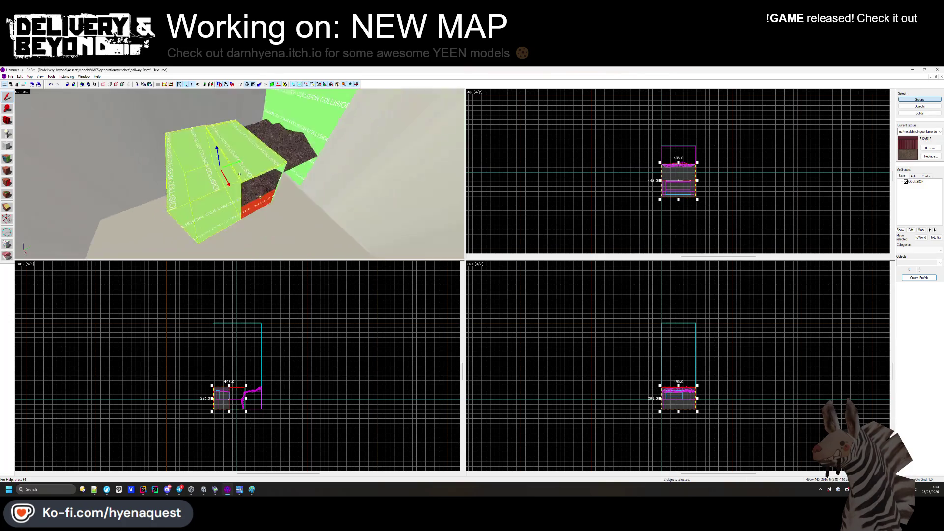
left_click(240, 174)
key("w")
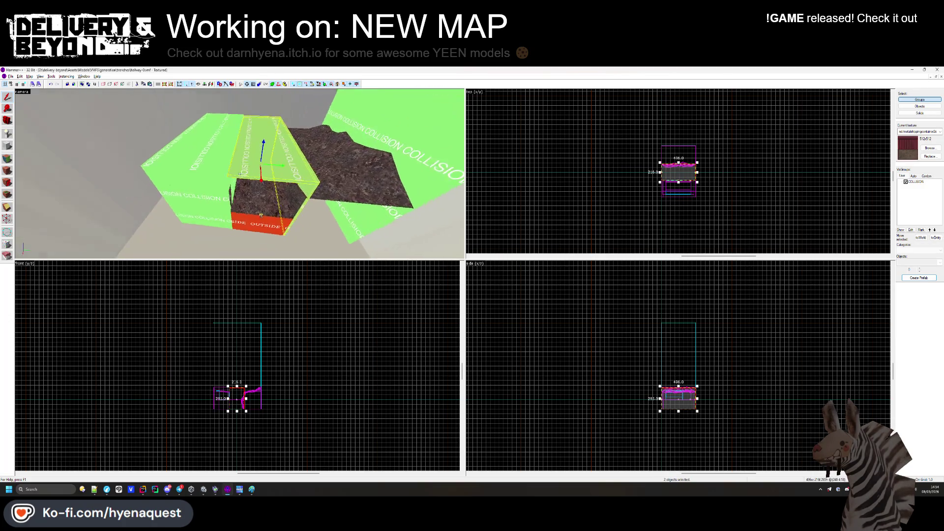
Bring the interior-0.vmf map to the front, maximized.
left_click(706, 164)
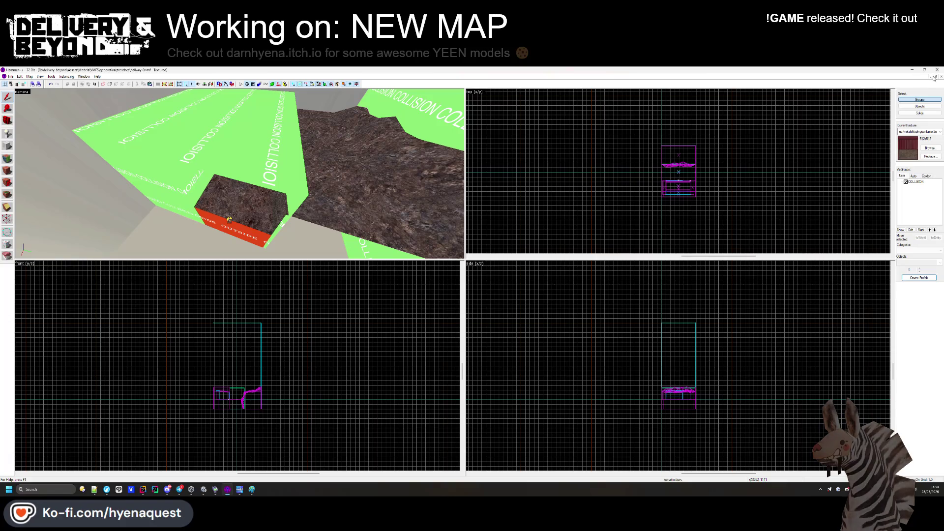
left_click(935, 77)
left_click(791, 216)
left_click(828, 146)
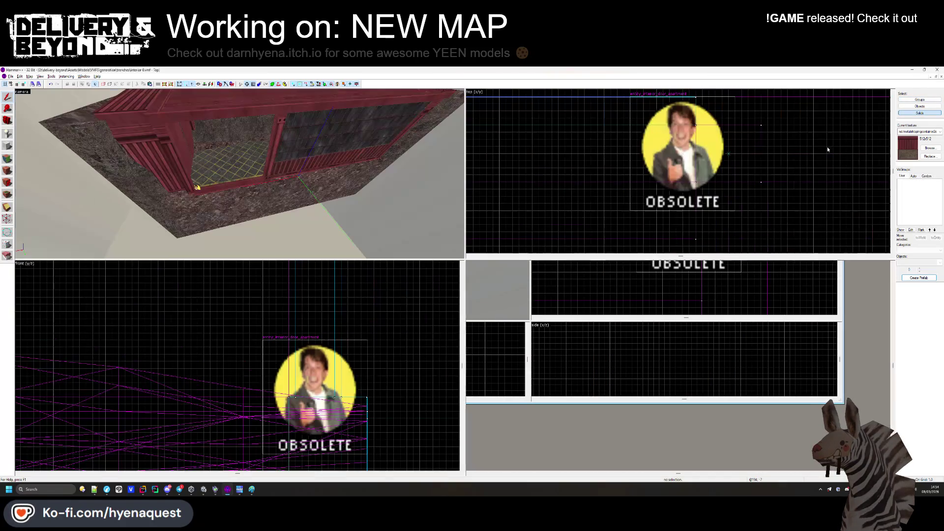
Paste the two collision brushes into interior-0 and rotate them in the top view to align with the container.
right_click(672, 194)
left_click(708, 203)
scroll(707, 207, "down", 5)
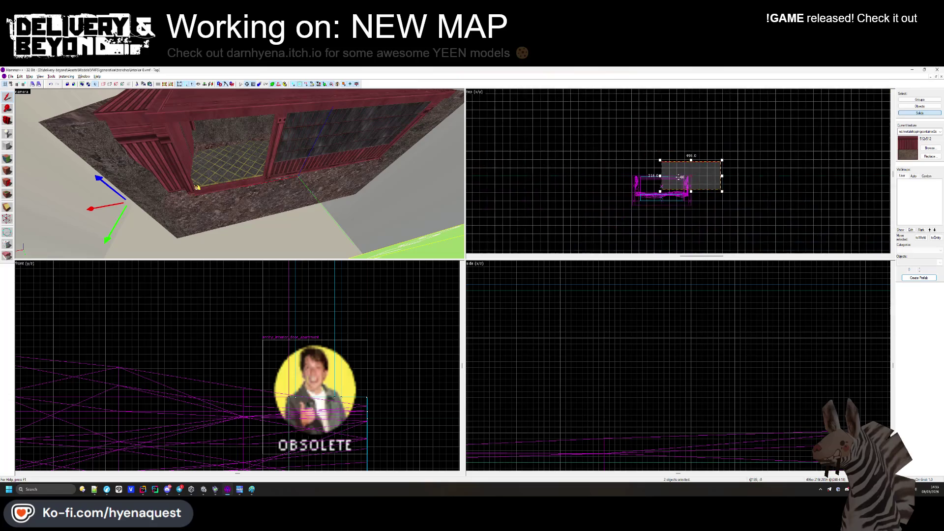
key("ctrl+shift+e")
scroll(678, 200, "up", 3)
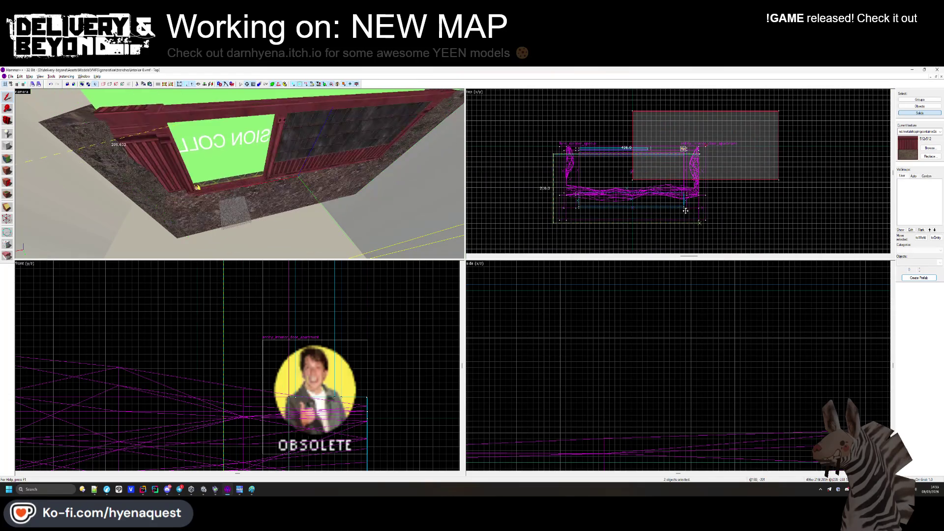
scroll(517, 185, "down", 2)
left_click(566, 187)
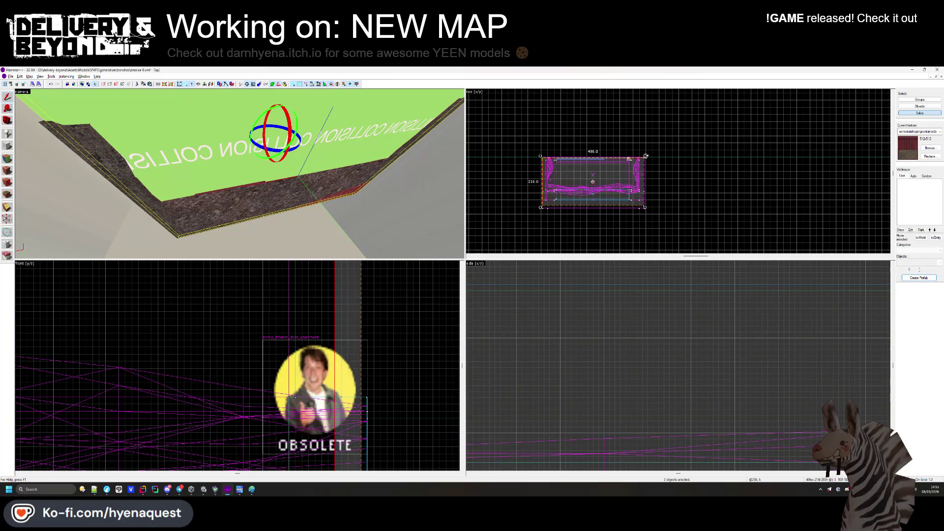
left_click_drag(542, 208, 523, 170)
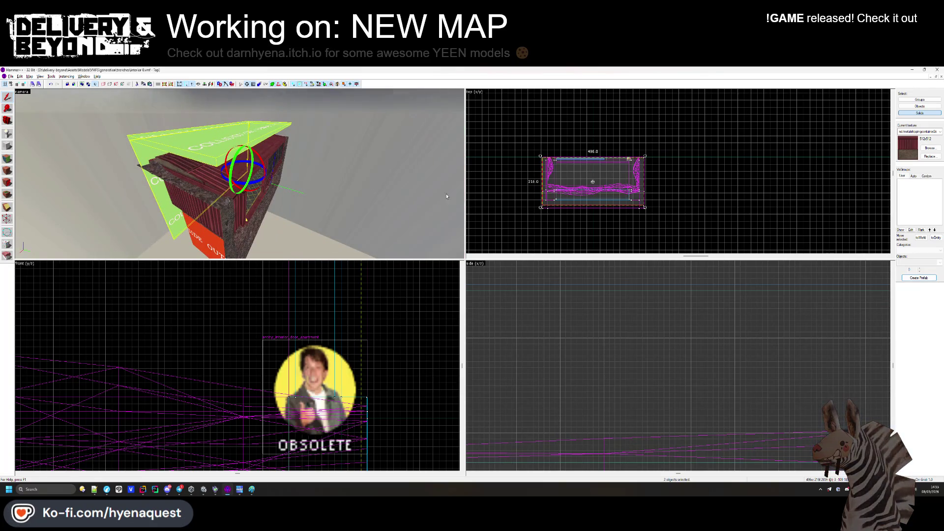
Stretch the green collision block's bottom edge further down in the side view.
left_click(229, 187)
scroll(491, 274, "down", 5)
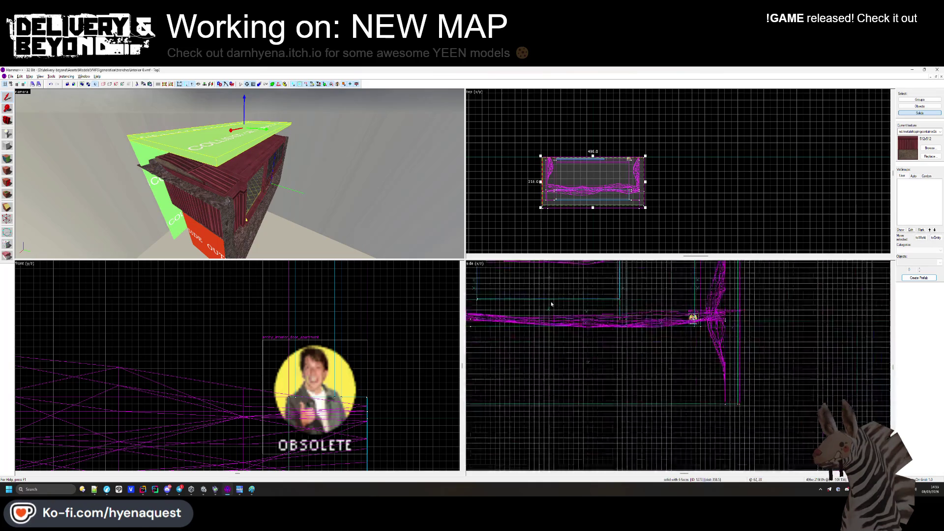
scroll(585, 309, "up", 3)
left_click_drag(578, 296, 570, 332)
scroll(568, 336, "up", 3)
scroll(568, 336, "up", 1)
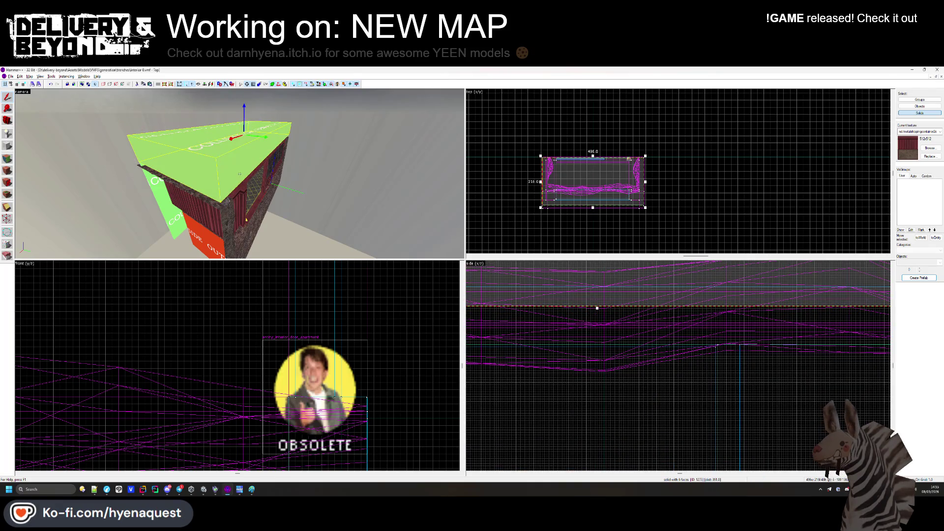
scroll(617, 293, "down", 2)
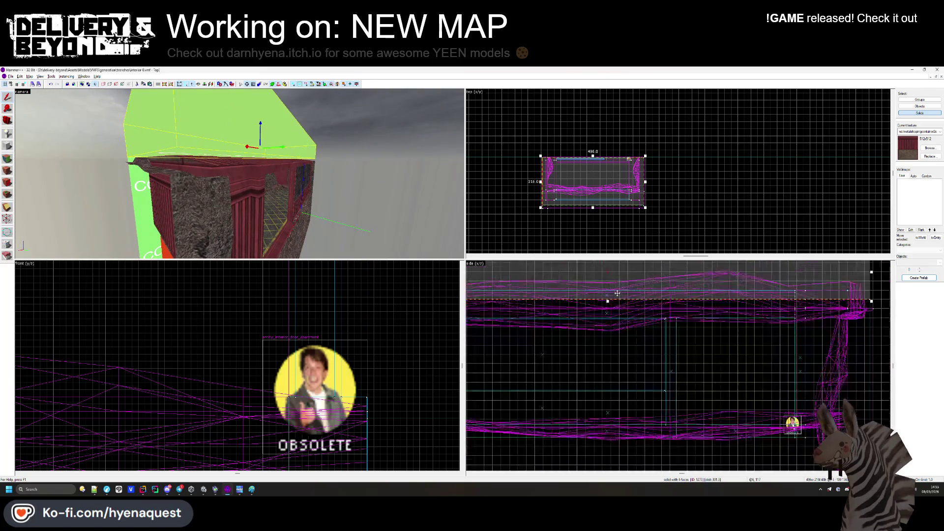
scroll(617, 293, "up", 2)
left_click_drag(600, 302, 601, 318)
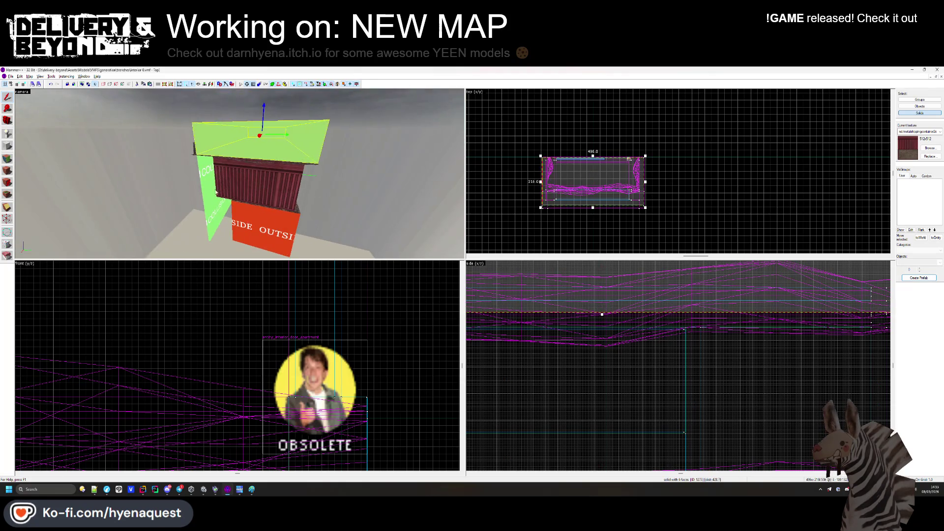
Fly the 3D view into the container and check the green top block's fit.
left_click(214, 195)
key("Escape")
left_click_drag(214, 194, 239, 173)
key("w")
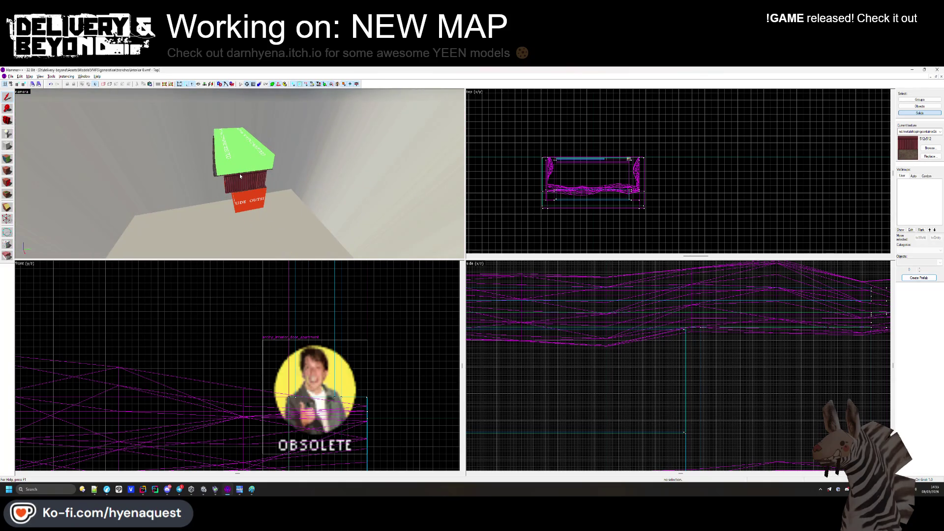
left_click(240, 174)
scroll(585, 211, "up", 3)
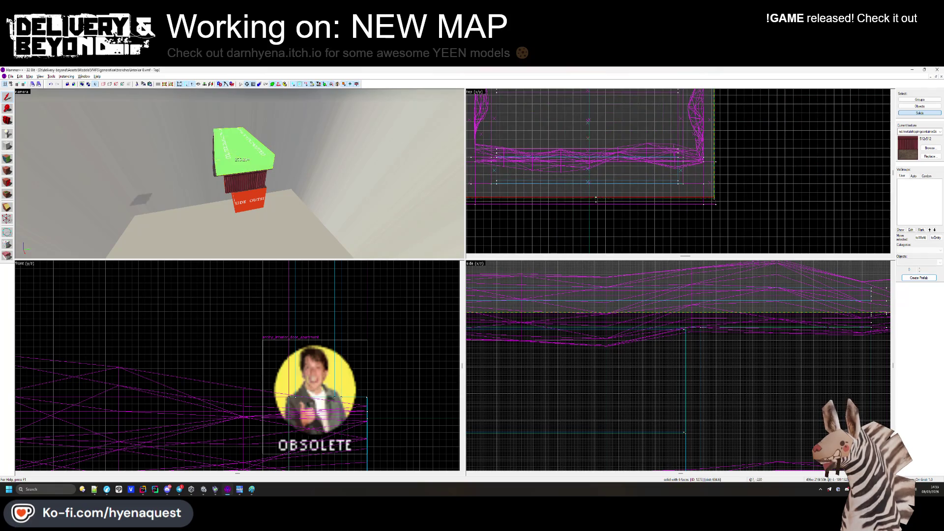
scroll(585, 202, "up", 2)
scroll(639, 211, "up", 2)
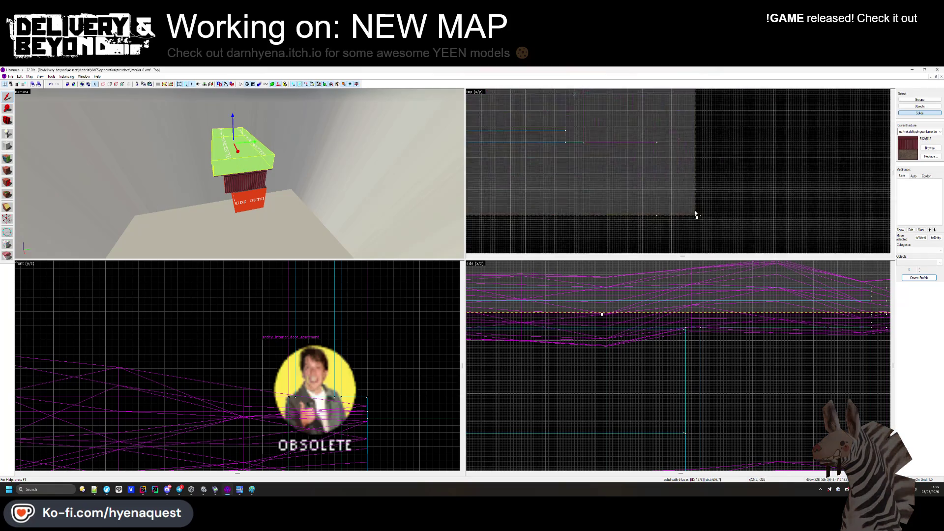
scroll(697, 217, "down", 4)
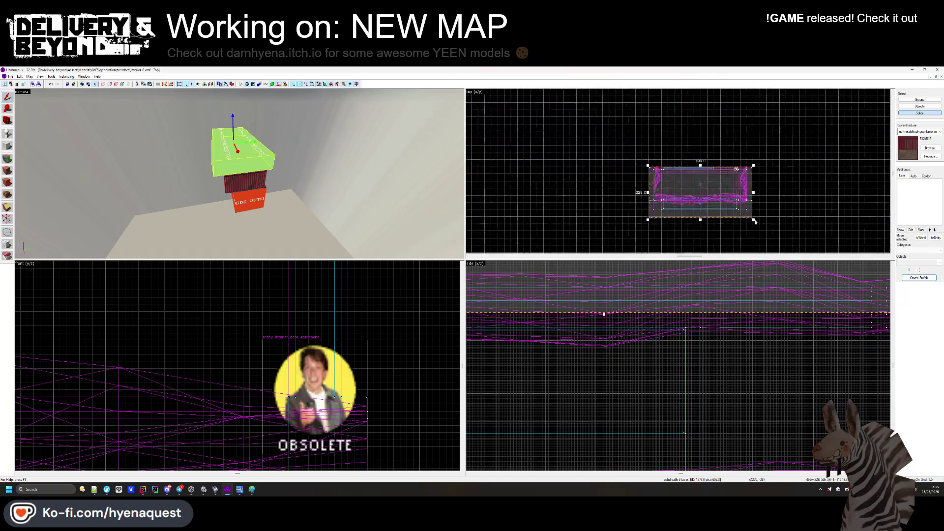
scroll(640, 221, "up", 4)
Clear the selection and switch back to the Unity editor.
left_click(636, 220)
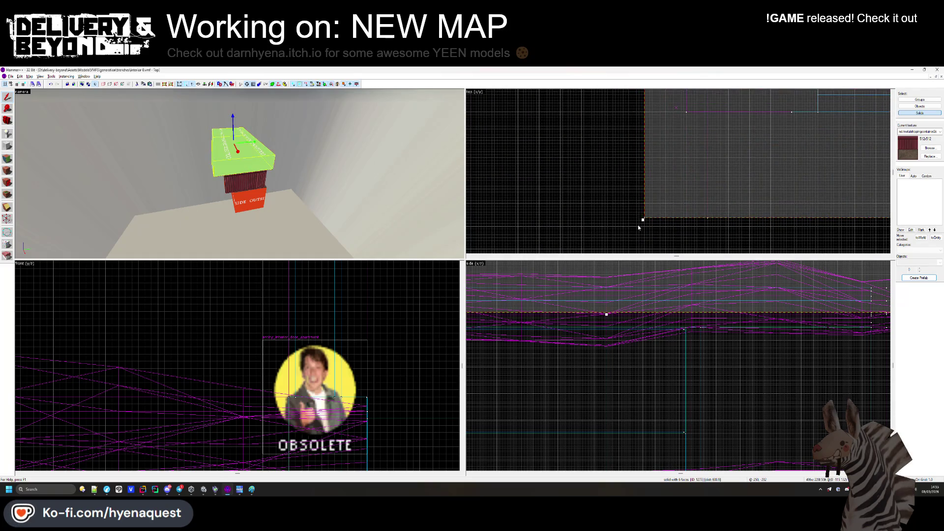
scroll(632, 219, "down", 6)
scroll(652, 146, "up", 5)
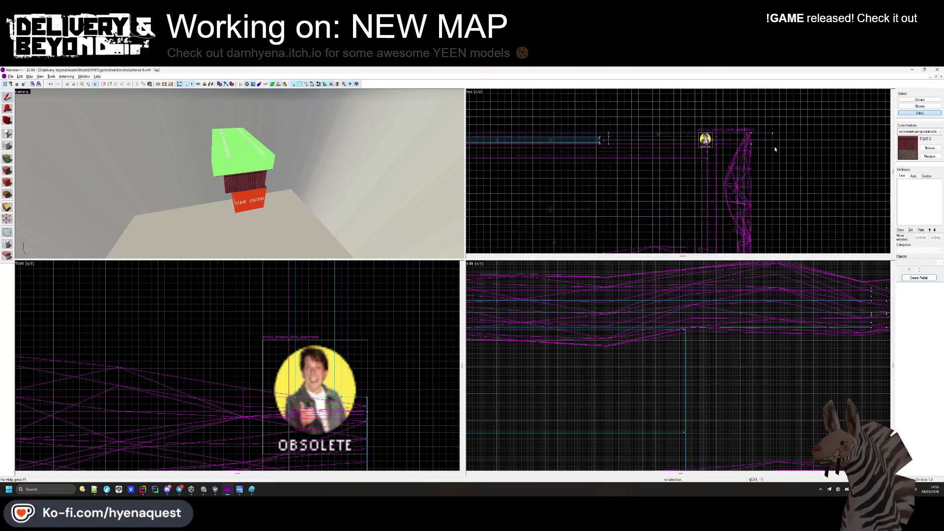
left_click(780, 131)
key("Escape")
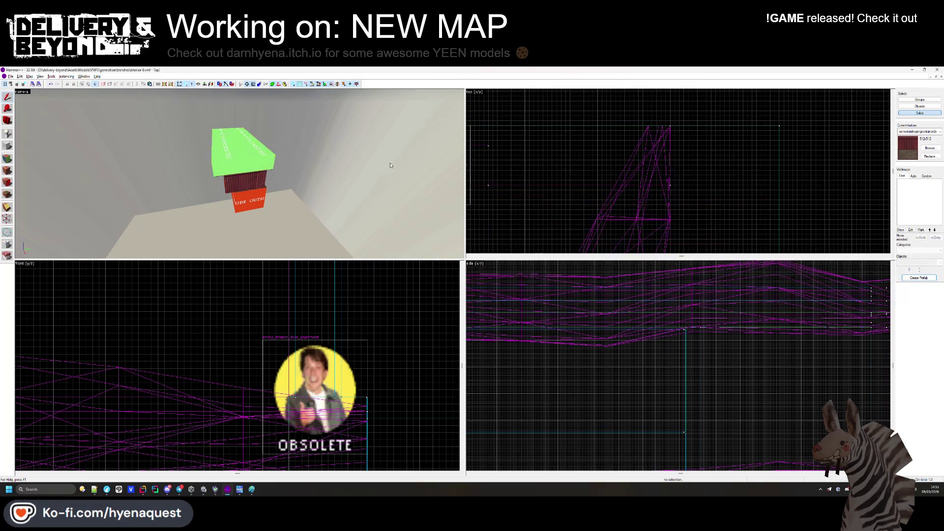
key("alt+Tab")
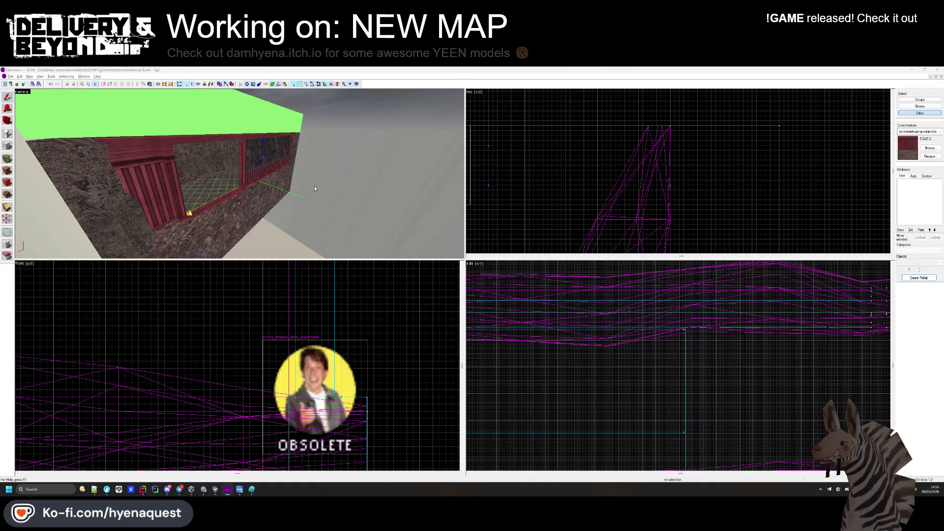
scroll(461, 210, "down", 5)
scroll(452, 212, "up", 5)
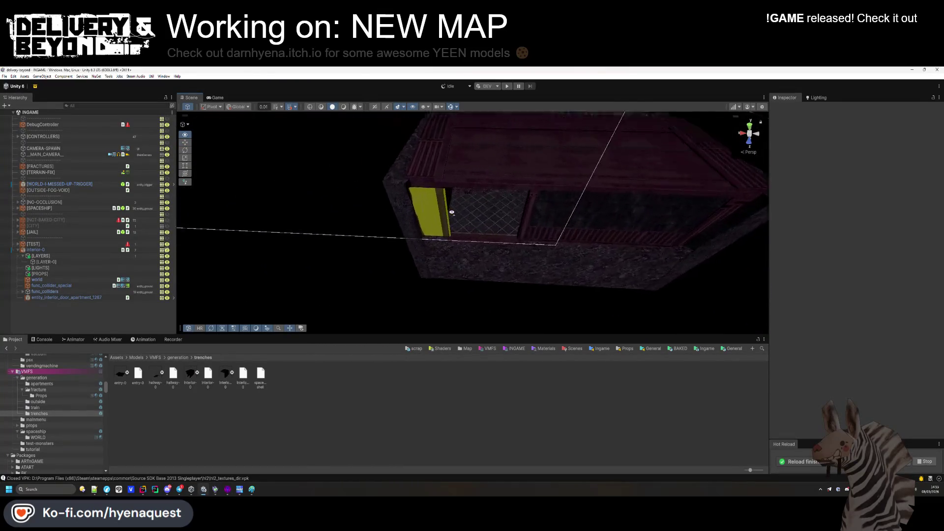
Select the interior door entity and locate its apartment_door prefab in the Project window.
left_click(415, 249)
left_click(418, 250)
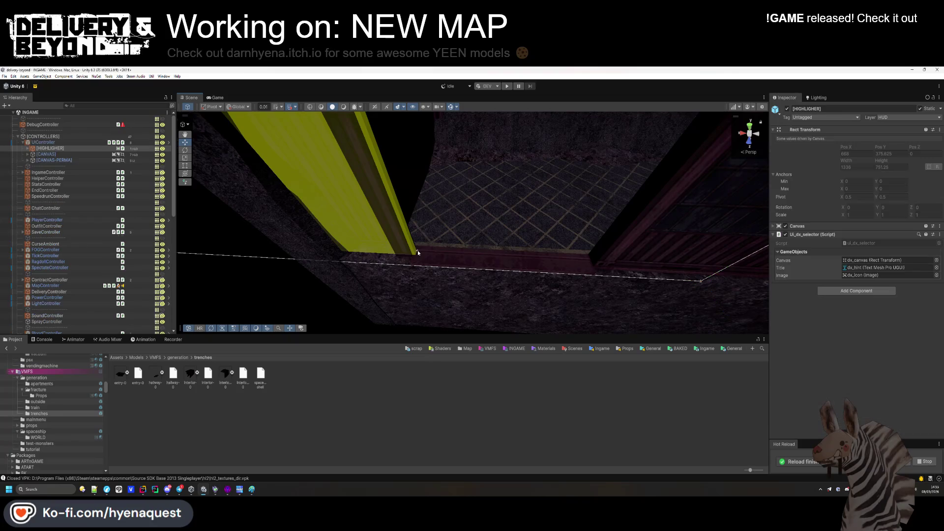
left_click(418, 250)
left_click(417, 251)
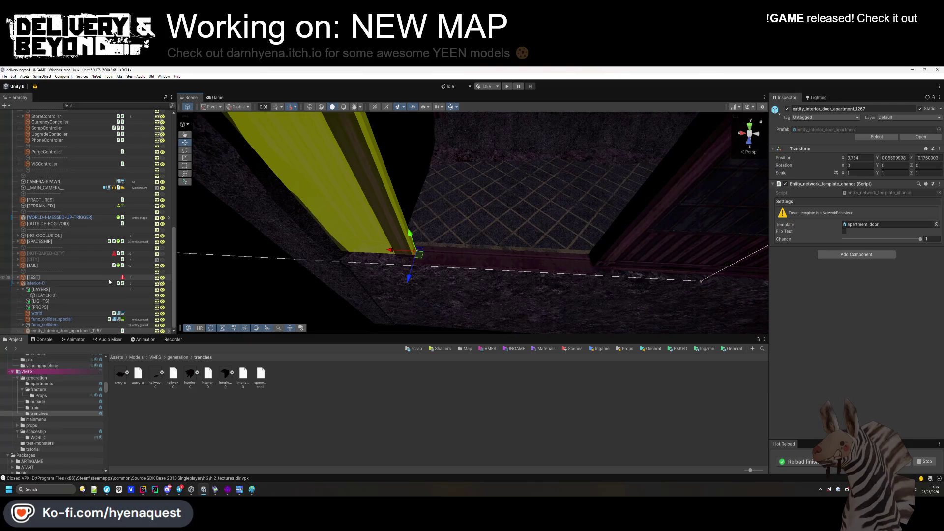
left_click(863, 225)
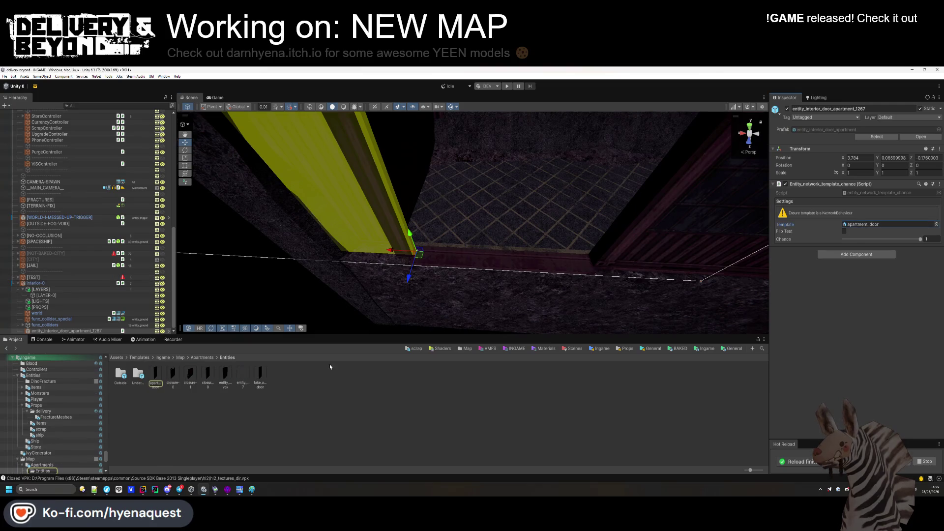
left_click(159, 381)
From the Trenches templates folder, add apartment_door as a child of the door entity.
key("alt+Left")
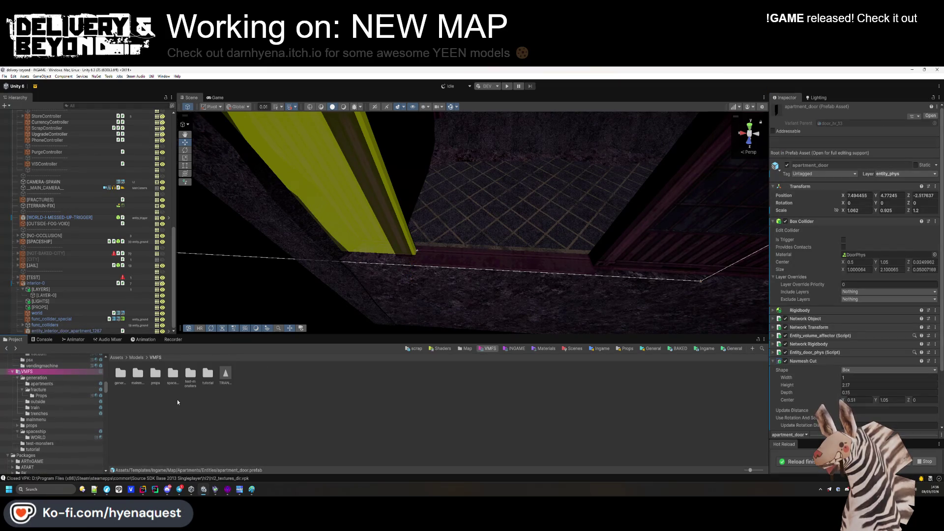
key("alt+Left")
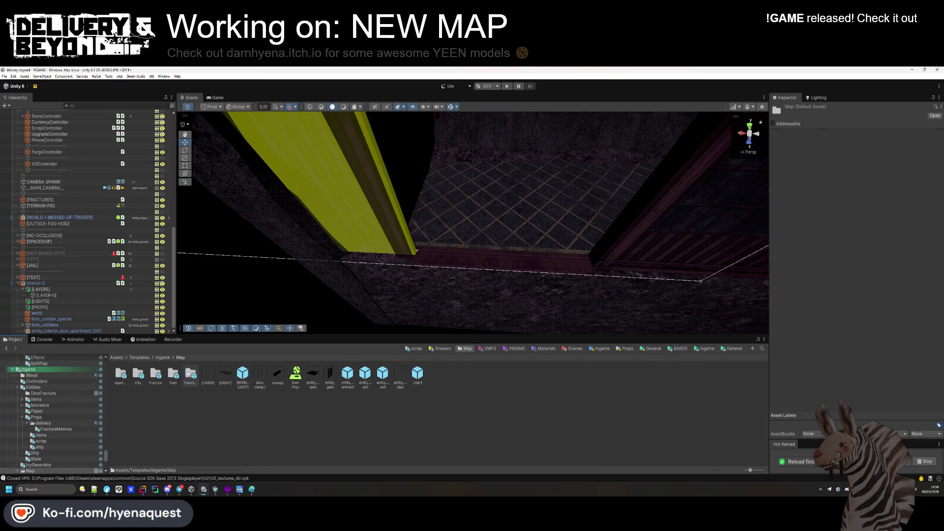
double_click(192, 376)
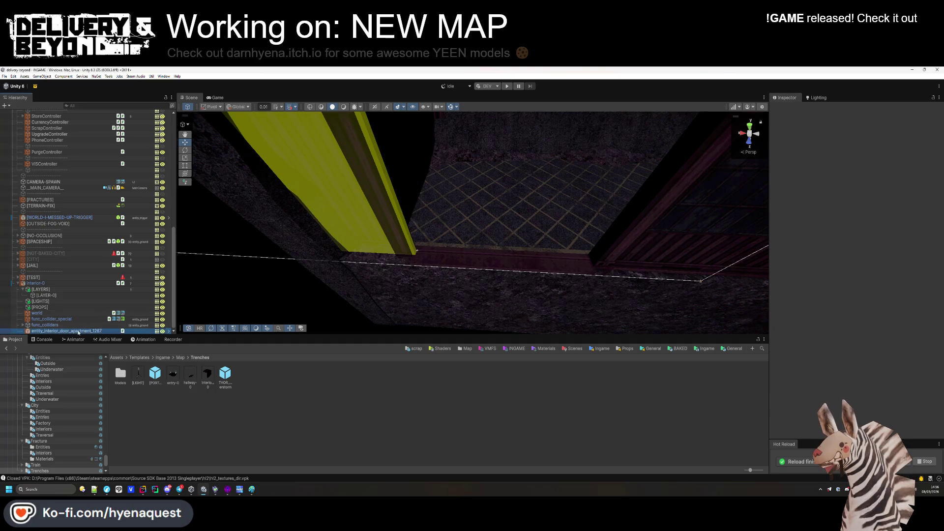
key("ctrl+v")
key("ctrl+z")
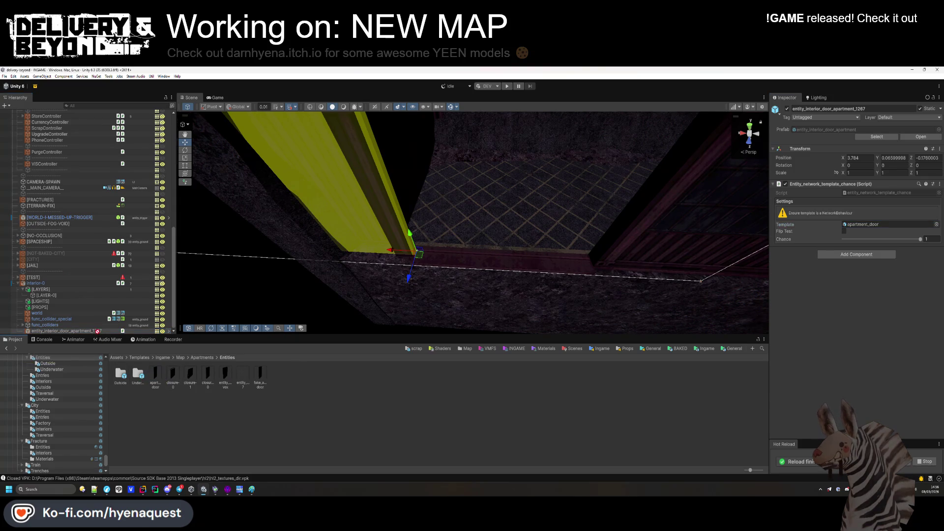
left_click_drag(97, 331, 98, 331)
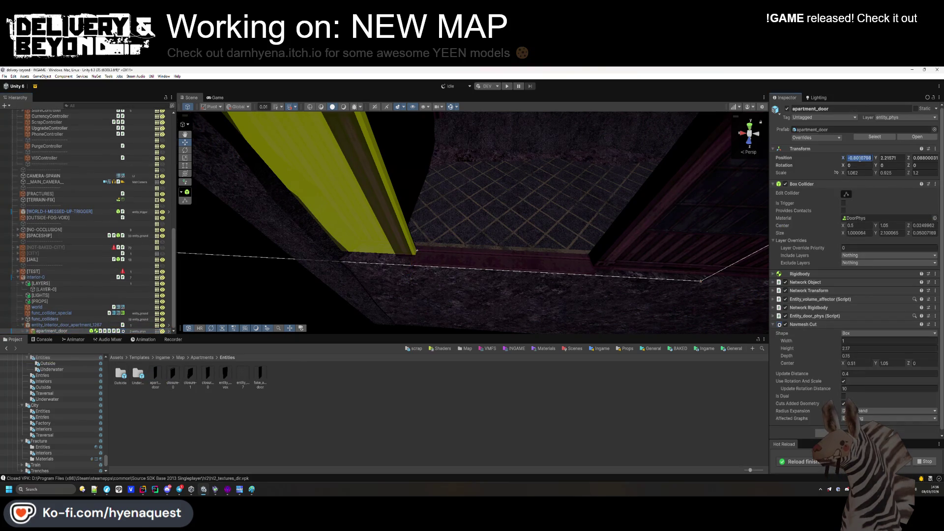
Zero apartment_door's position and replace its prefab with door_hr_13.
key("Tab")
type("0")
key("Tab")
type("0")
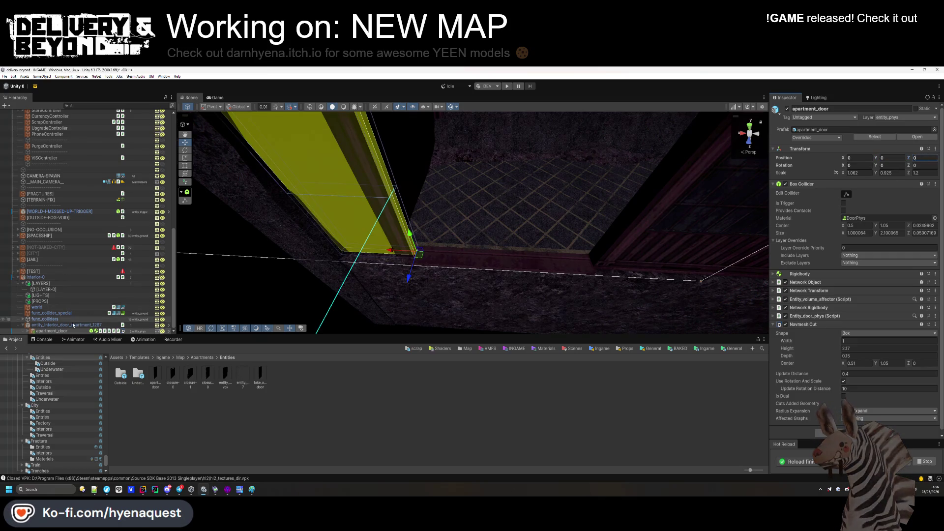
right_click(61, 332)
mouse_move(113, 272)
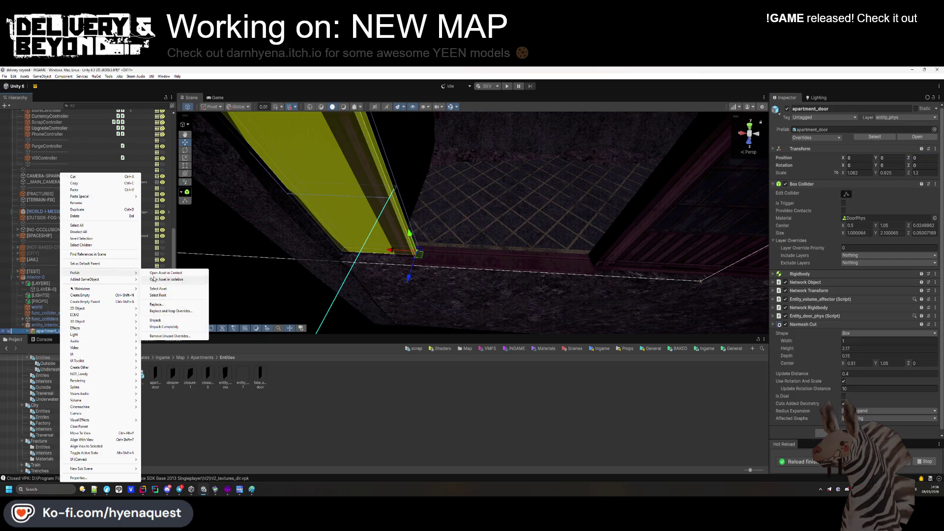
left_click(161, 315)
Rotate the door 180 degrees on Y so it sits in the doorway, then inspect it.
left_click_drag(362, 221, 314, 231)
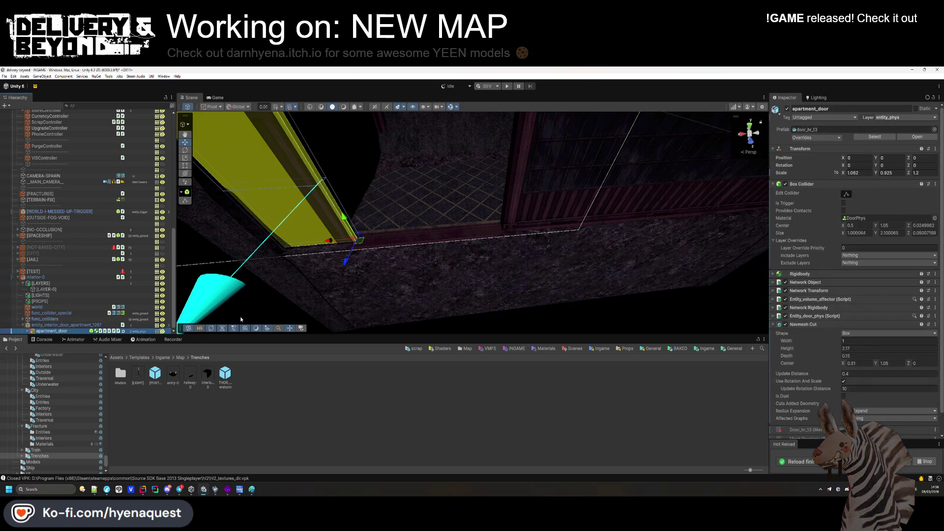
key("Return")
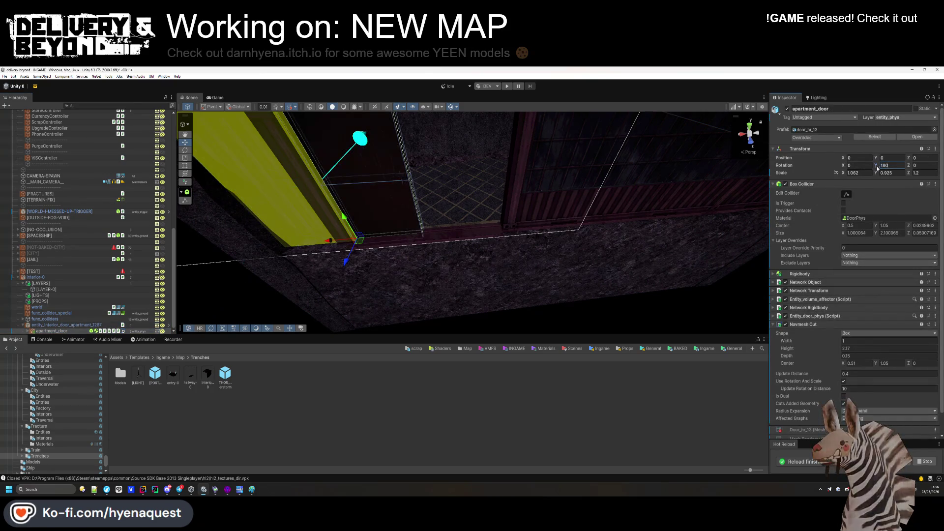
left_click(458, 387)
left_click_drag(461, 278, 464, 267)
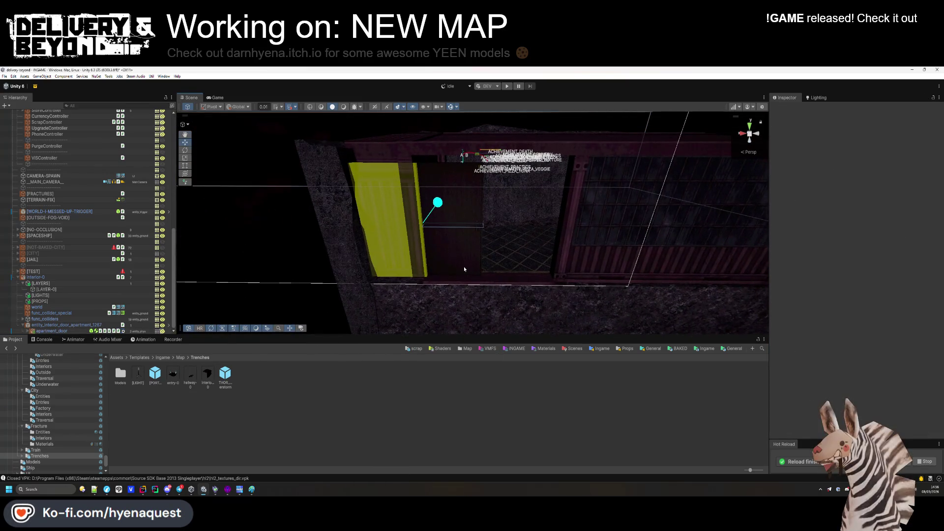
scroll(81, 218, "up", 10)
scroll(82, 218, "up", 8)
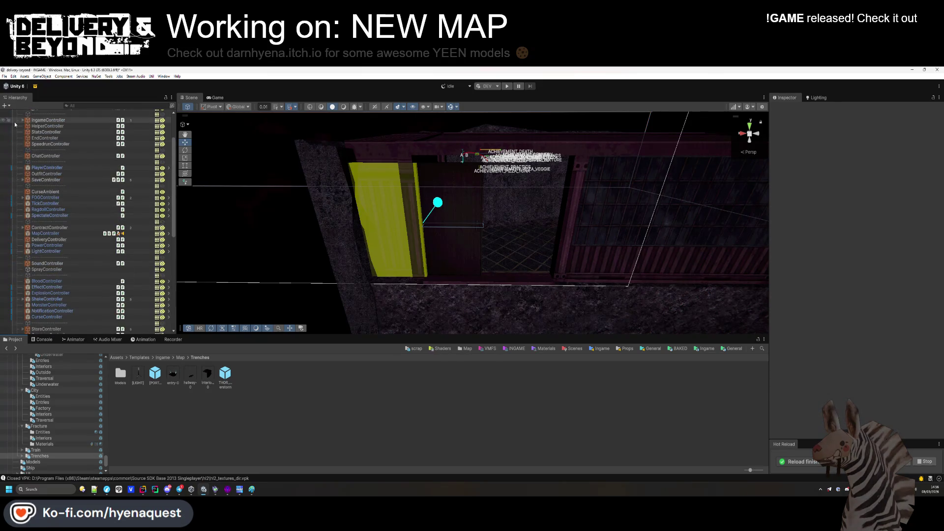
Browse the Modular Props models and try placing a fence prop in the scene.
left_click(17, 137)
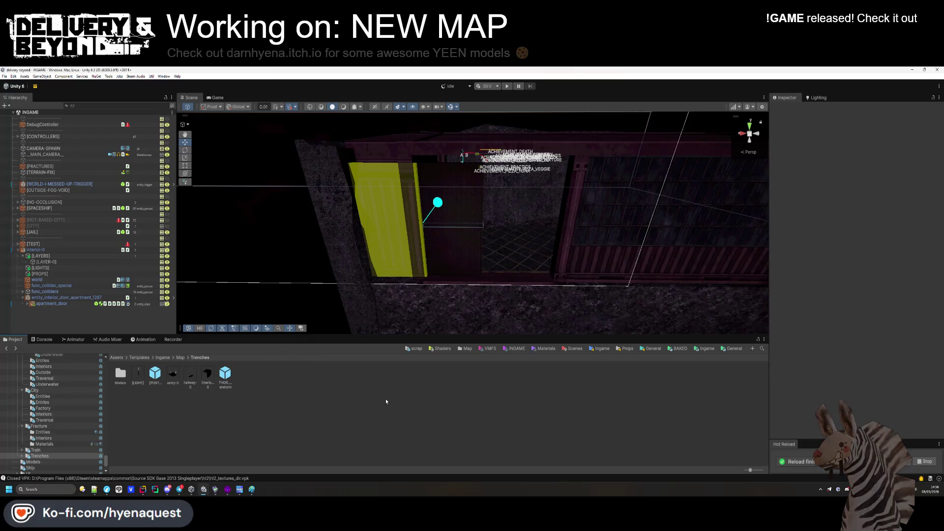
left_click(706, 349)
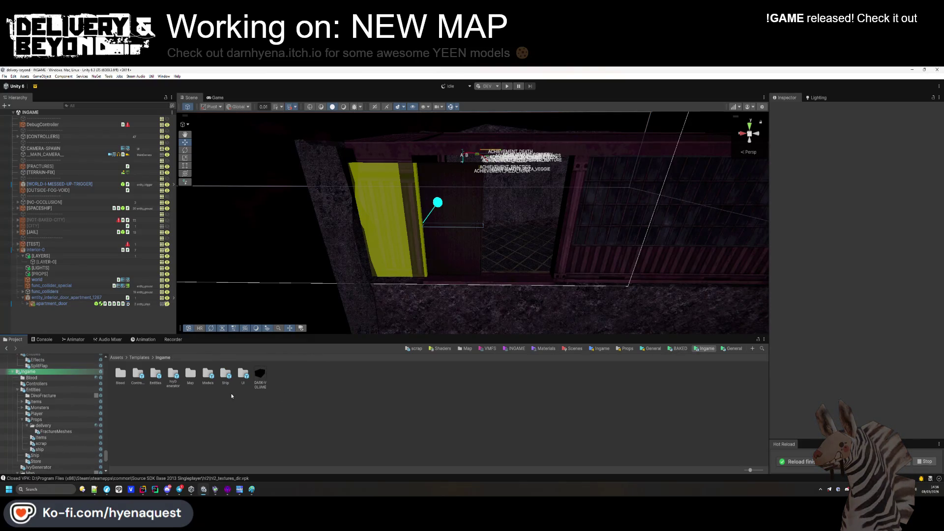
scroll(79, 429, "down", 10)
scroll(67, 438, "down", 15)
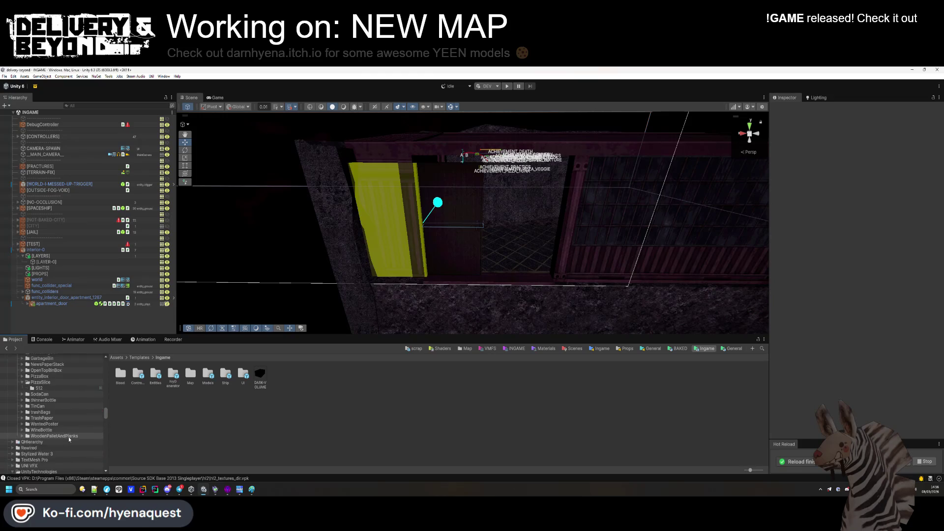
left_click(59, 442)
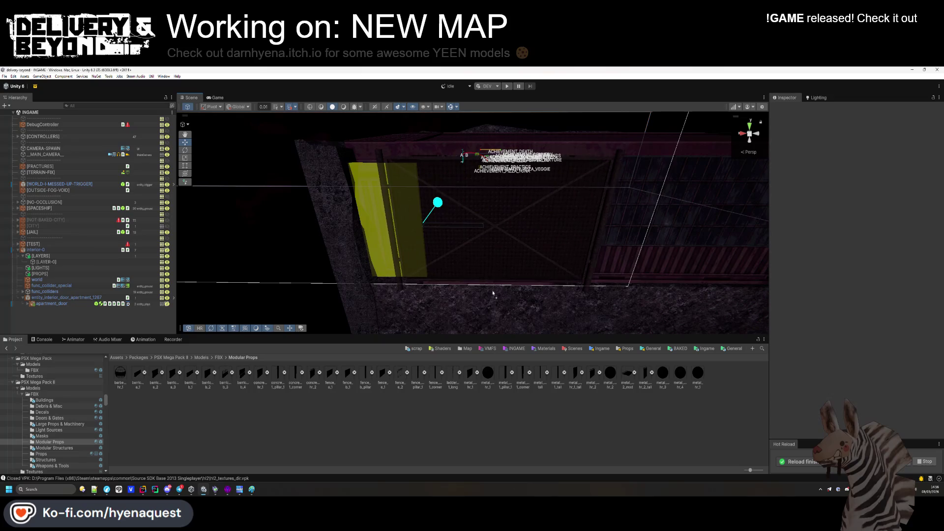
left_click_drag(575, 383, 499, 427)
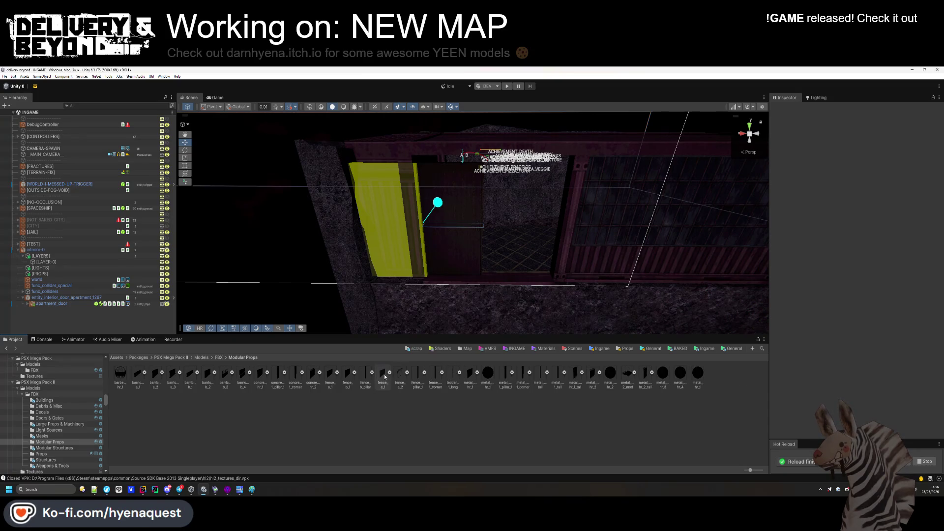
mouse_move(519, 281)
left_mouse_down()
mouse_move(508, 286)
mouse_move(499, 253)
left_mouse_up()
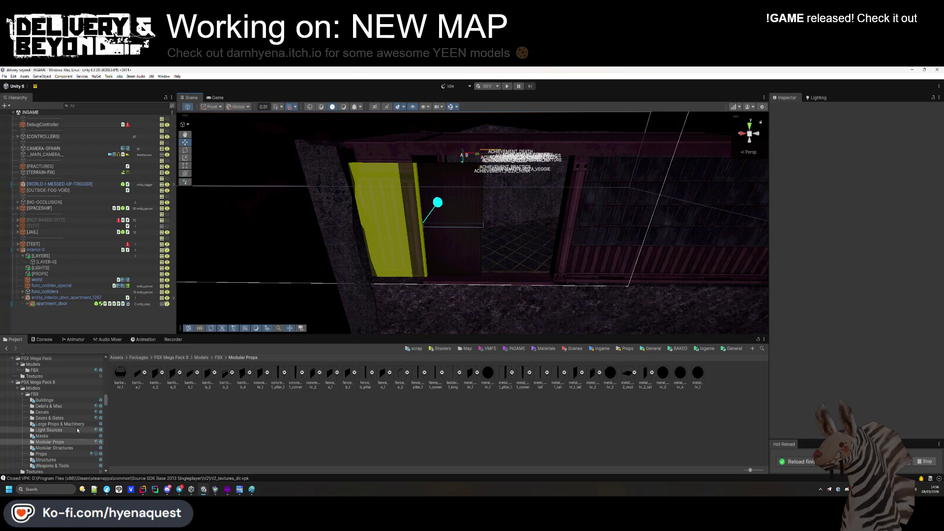
Place gate_1 from Doors & Gates in the doorway and set its X scale to 0.47.
left_click(64, 418)
mouse_move(283, 361)
left_mouse_down()
mouse_move(482, 275)
mouse_move(512, 279)
left_mouse_up()
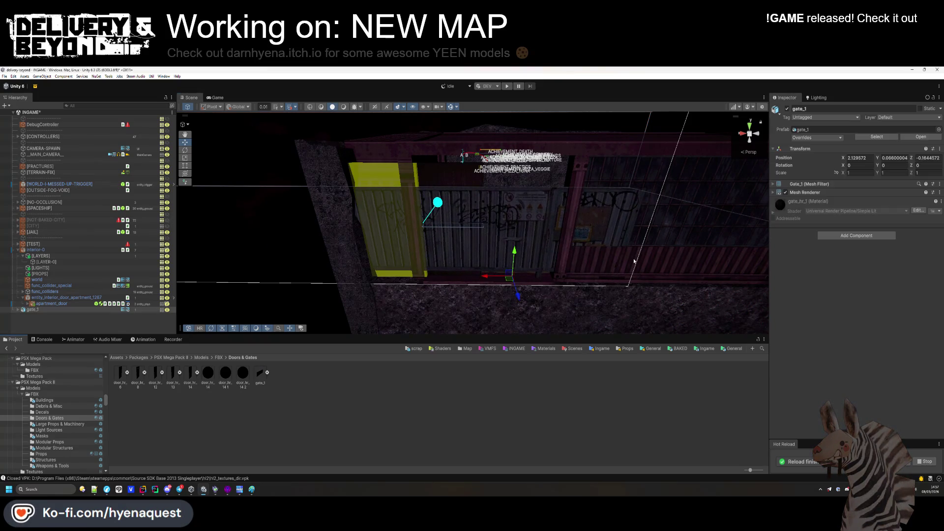
left_click(846, 173)
type("0.57")
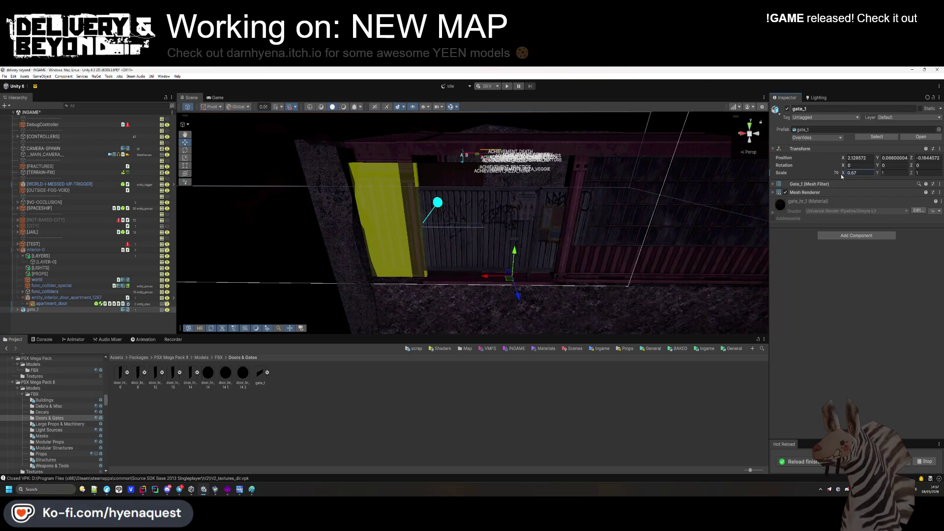
key("BackSpace")
key("BackSpace")
type("47")
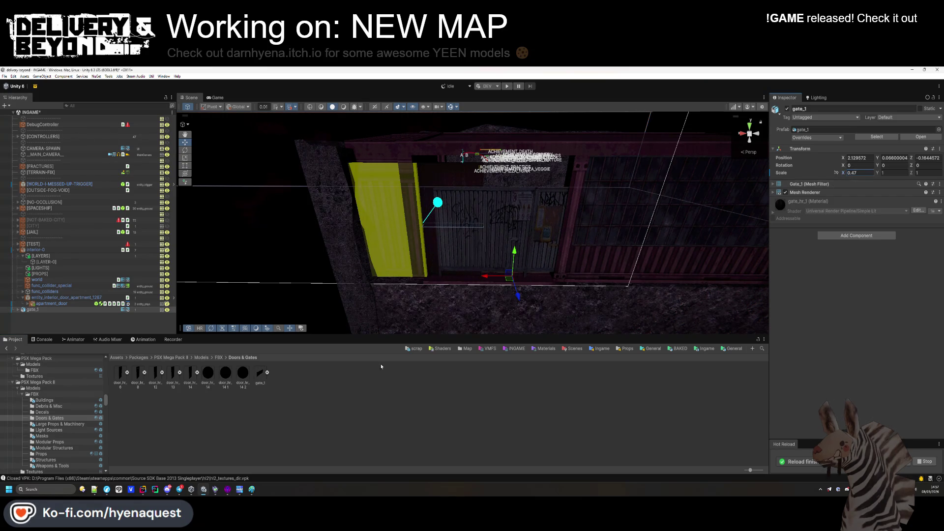
left_click(95, 318)
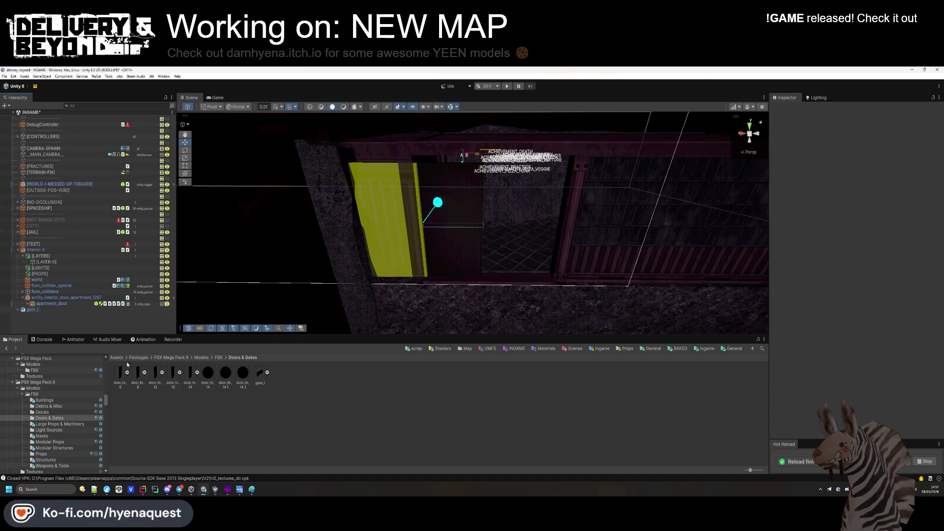
Undo the gate and browse through the model folders to Modular Structures.
key("ctrl+z")
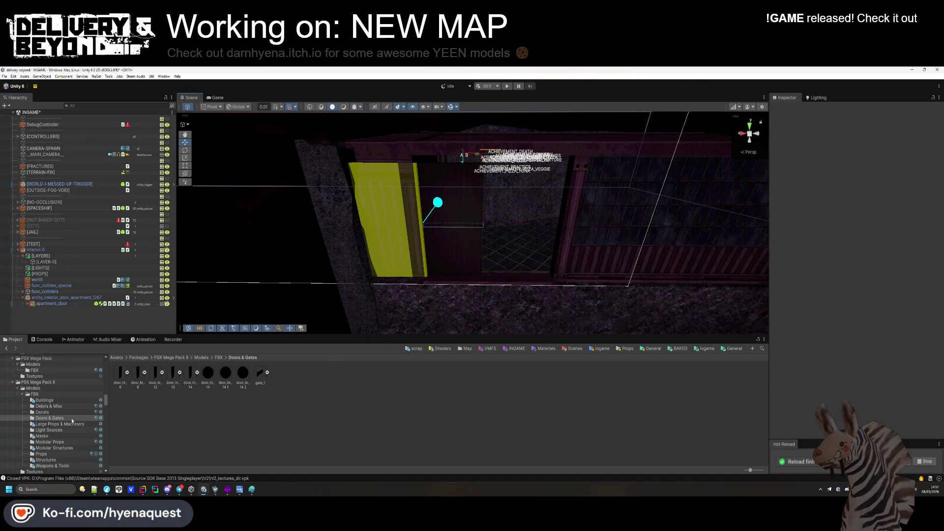
left_click(63, 423)
left_click(61, 429)
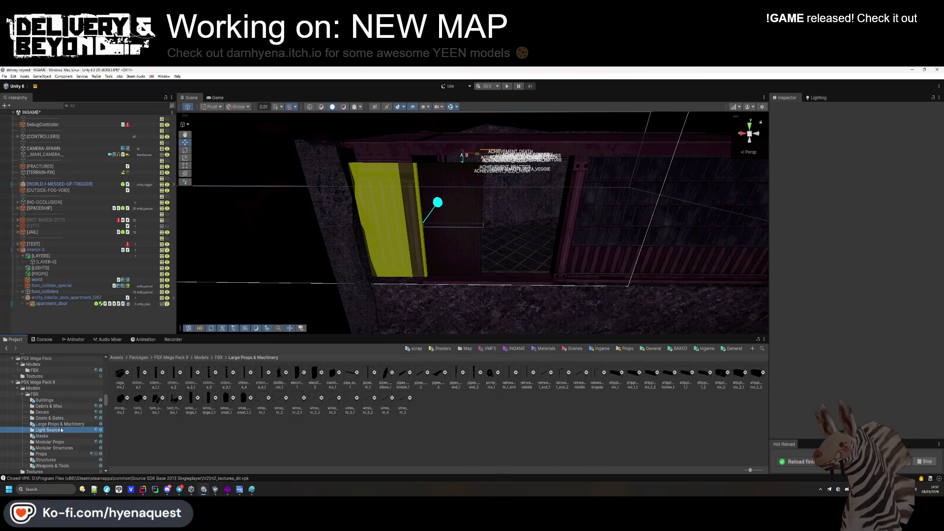
left_click(58, 436)
left_click(55, 443)
left_click(56, 447)
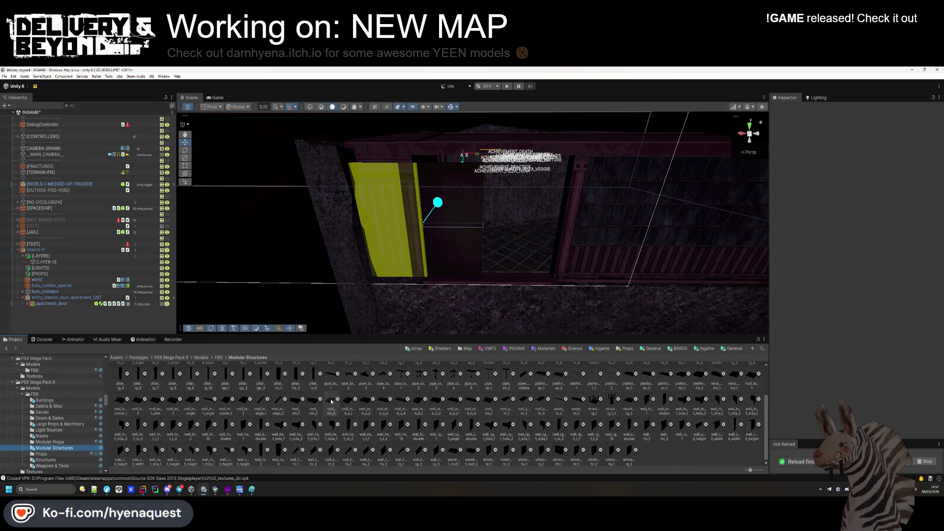
Place doorway_rtx_1_wide instead of doorway_rg_1_wide and expand it to inspect its door pieces.
mouse_move(624, 385)
left_mouse_down()
mouse_move(566, 398)
mouse_move(481, 274)
mouse_move(490, 274)
mouse_move(503, 304)
mouse_move(496, 298)
left_mouse_up()
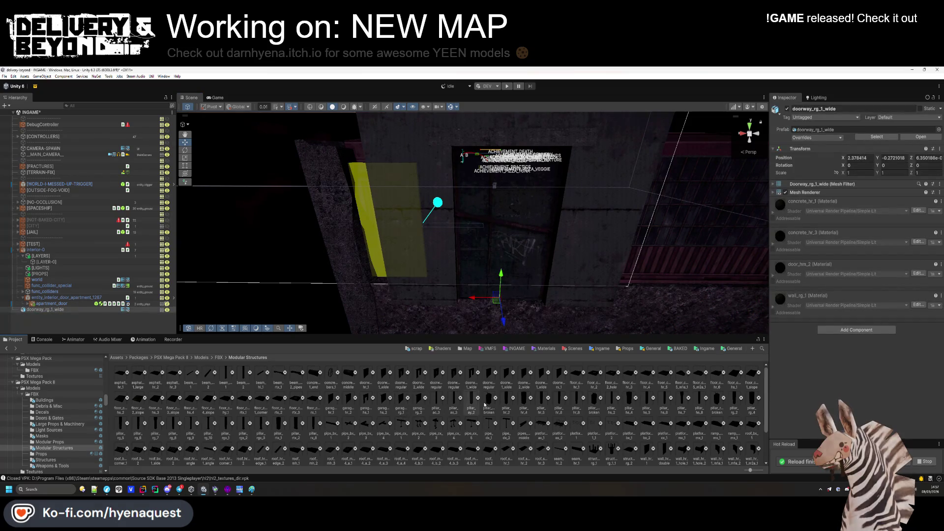
key("ctrl+z")
key("ctrl+z")
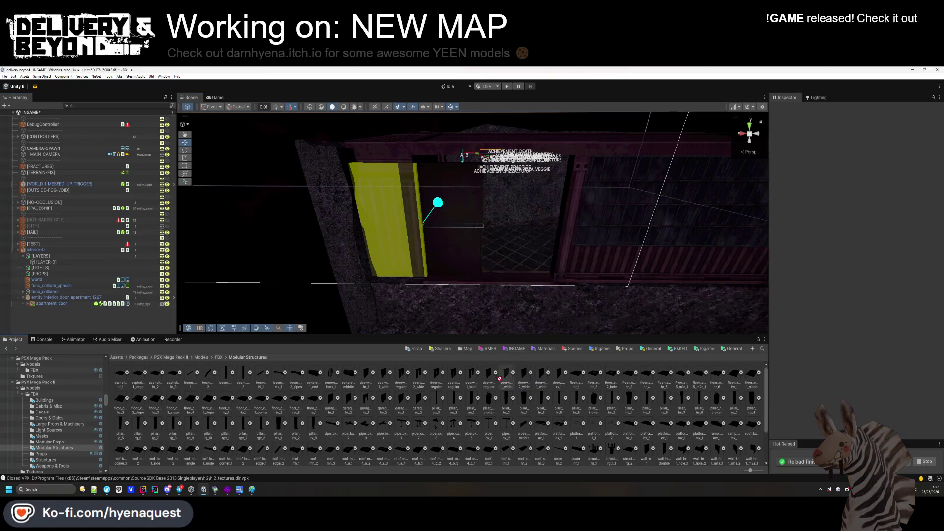
mouse_move(548, 383)
left_mouse_down()
mouse_move(491, 275)
mouse_move(499, 280)
left_mouse_up()
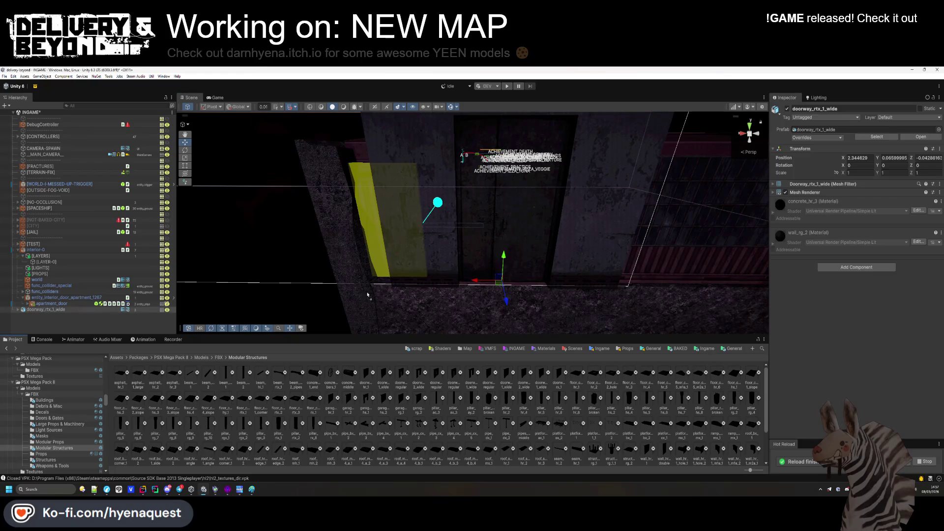
left_click(18, 310)
left_click(47, 315)
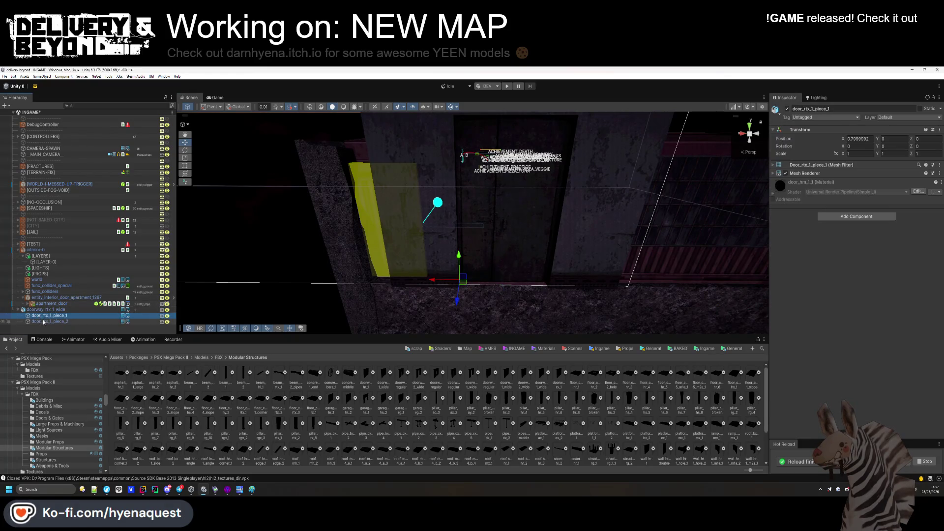
Move both door_rtx_1 pieces under entity_interior_door_apartment_1267.
left_click(46, 322)
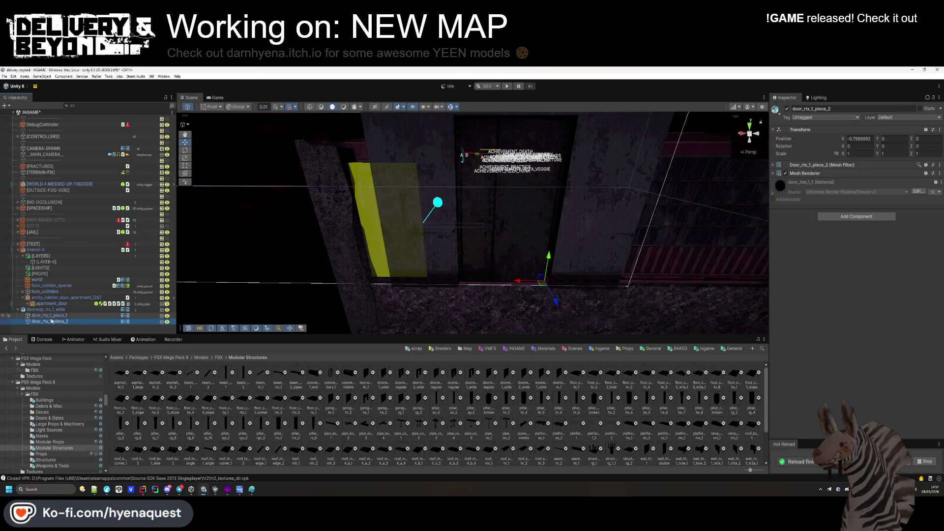
left_click(48, 316)
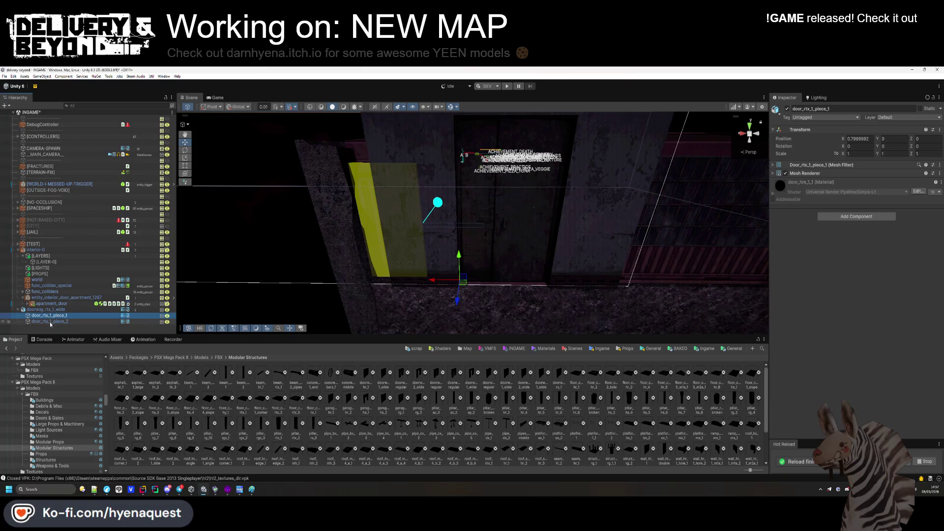
left_click(47, 310)
key("Delete")
key("ctrl+z")
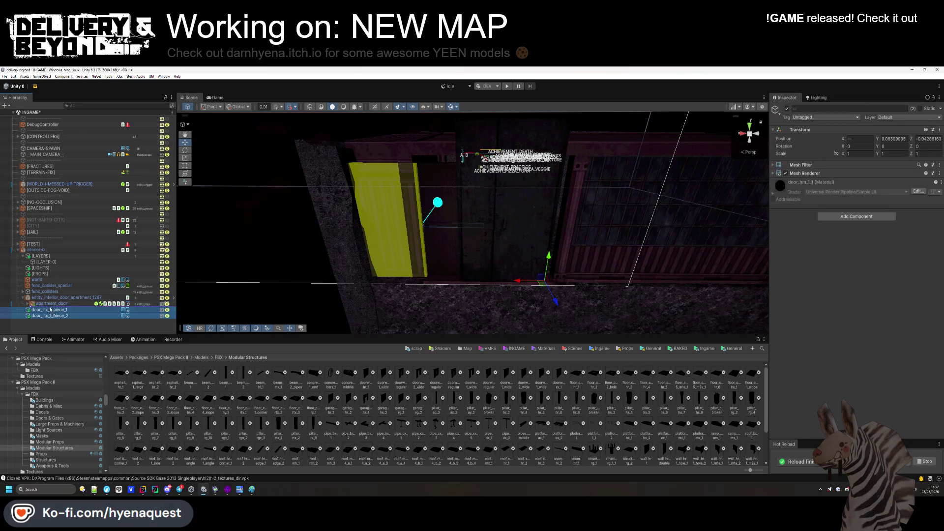
left_click_drag(51, 304, 51, 305)
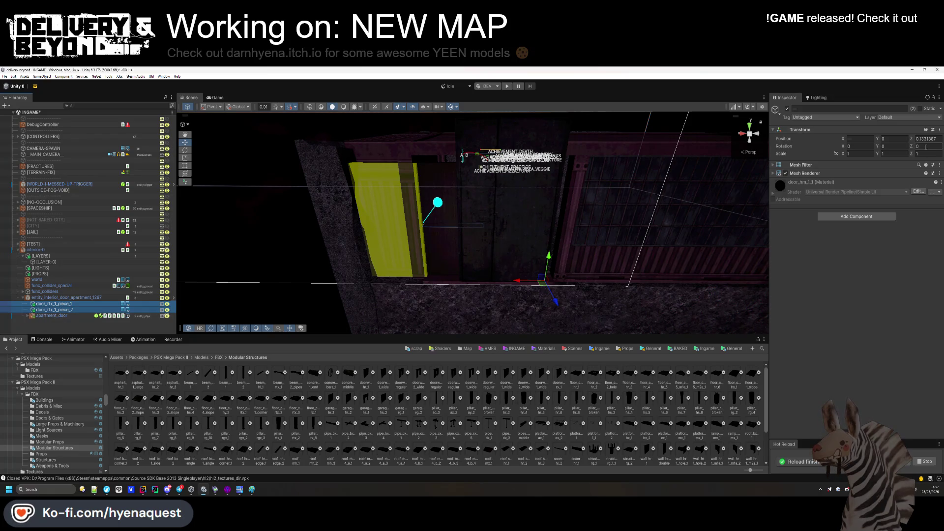
scroll(489, 221, "up", 3)
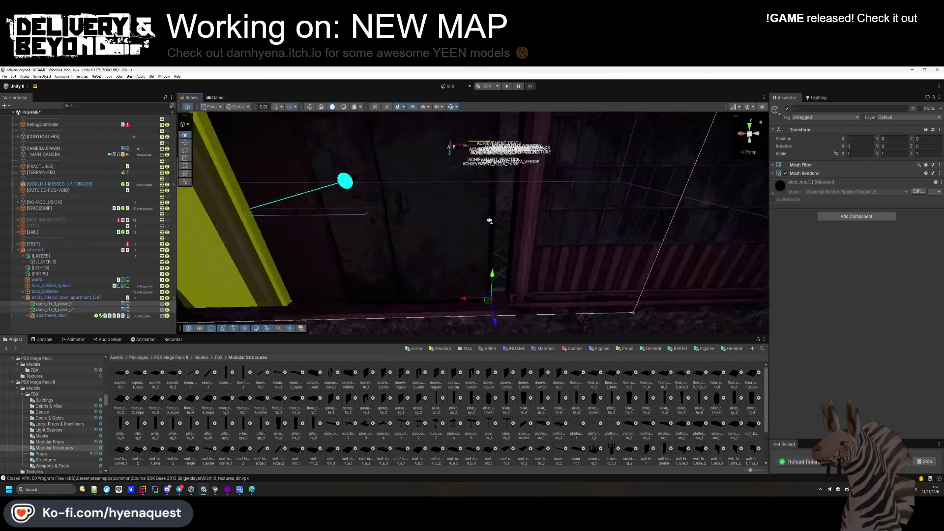
scroll(489, 221, "down", 3)
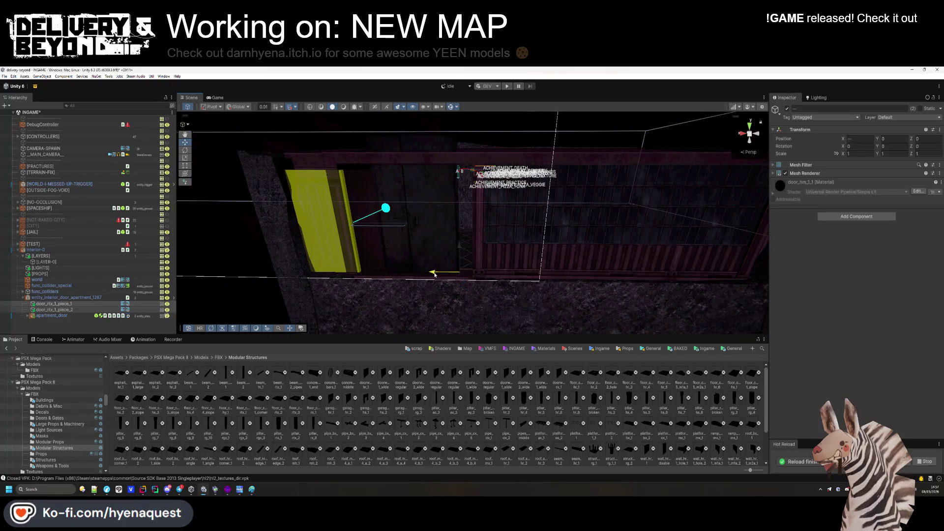
Make both door pieces slightly shorter with a 0.82 Y scale.
mouse_move(415, 266)
left_mouse_down()
mouse_move(428, 242)
mouse_move(481, 288)
left_mouse_up()
left_click(485, 292)
key("ctrl+z")
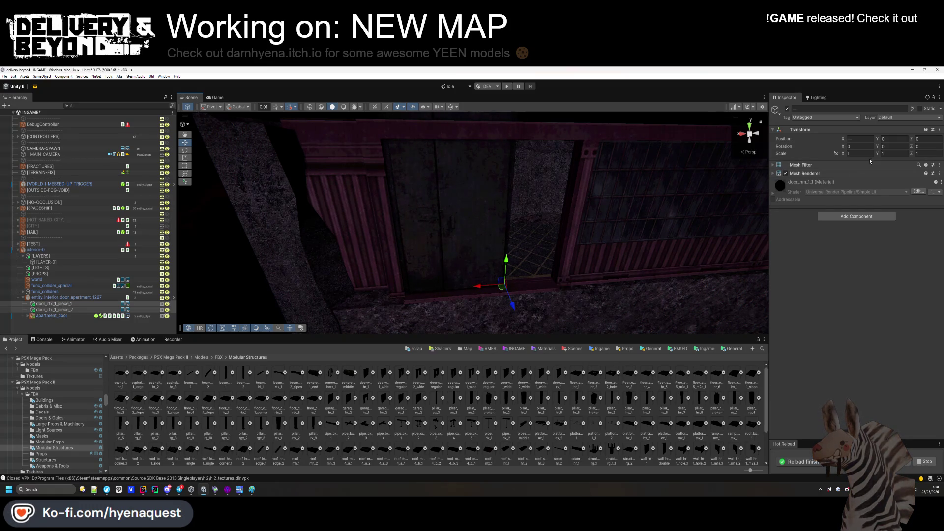
left_click_drag(873, 156, 874, 155)
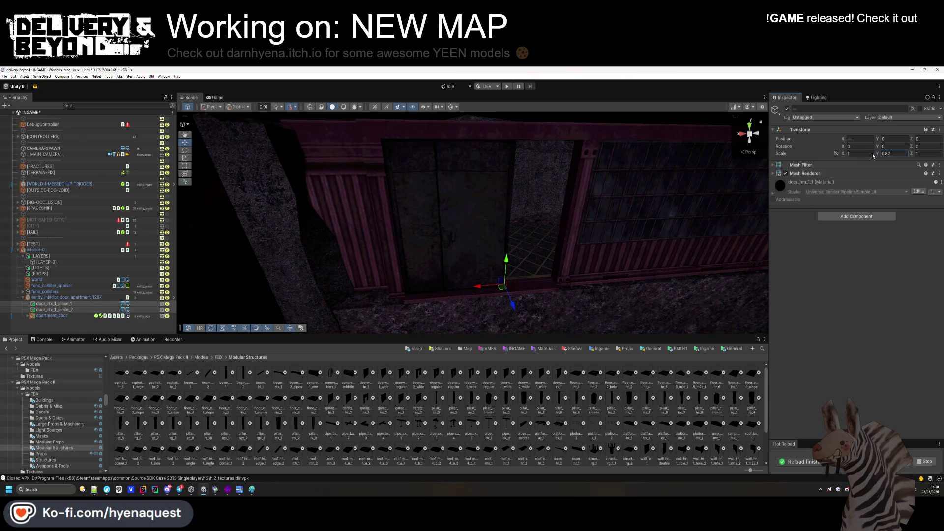
key("ctrl+z")
key("ctrl+z")
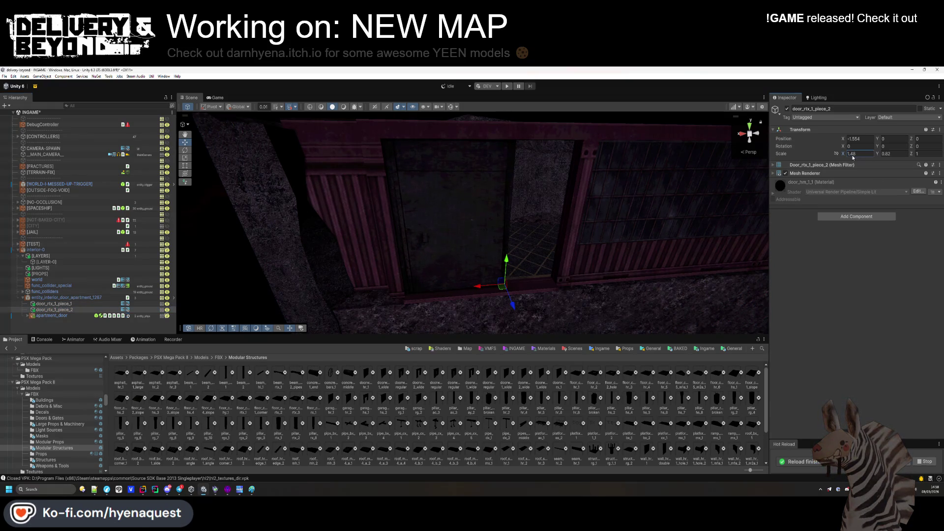
Slide piece_2 along the doorway and resize piece_1 to 1.67 X scale, checking the fit.
left_click_drag(480, 288, 516, 287)
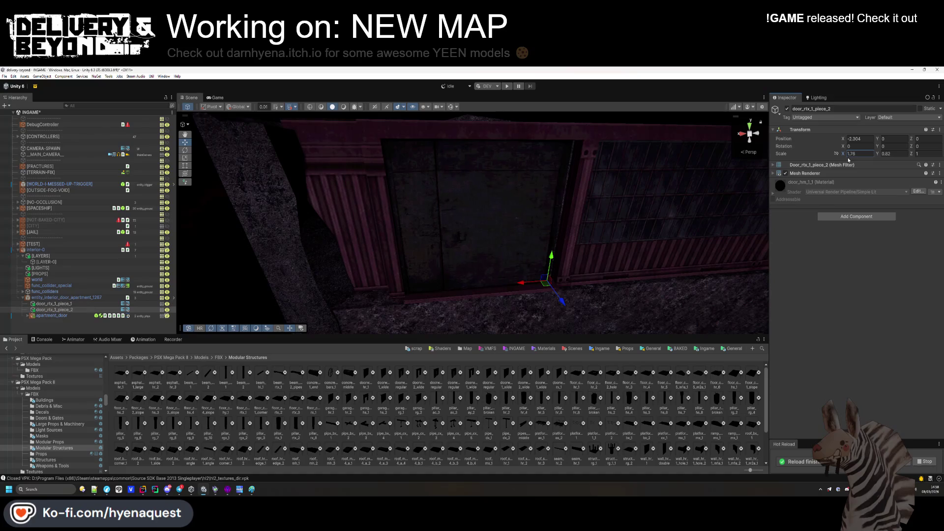
scroll(388, 245, "up", 5)
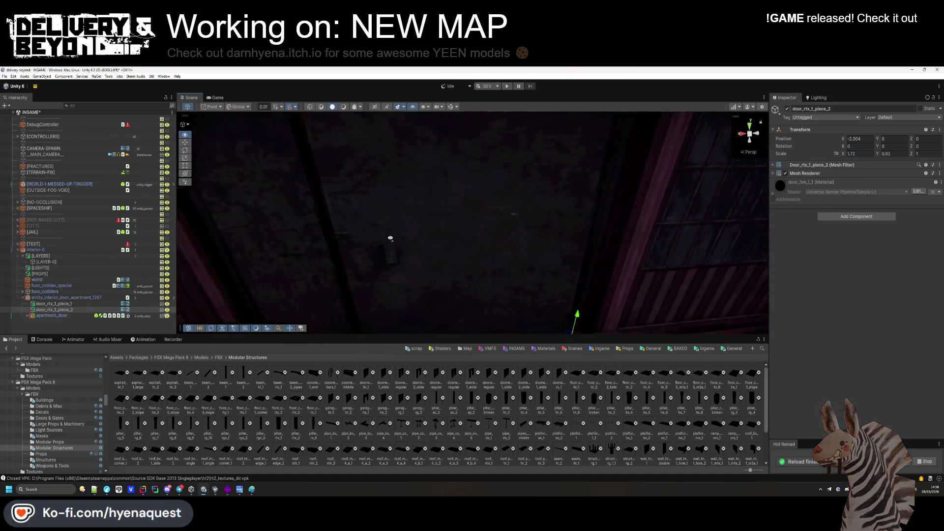
scroll(384, 224, "down", 5)
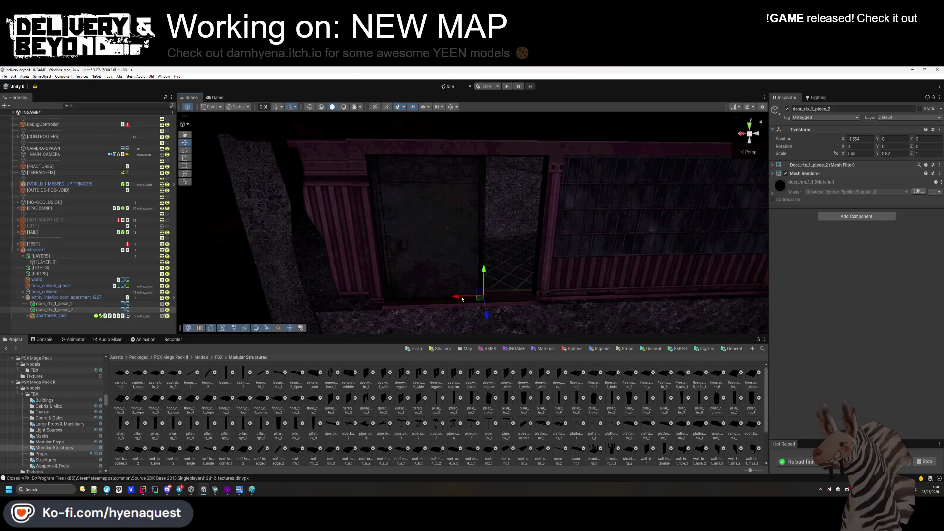
left_click_drag(505, 299, 512, 300)
scroll(509, 300, "up", 3)
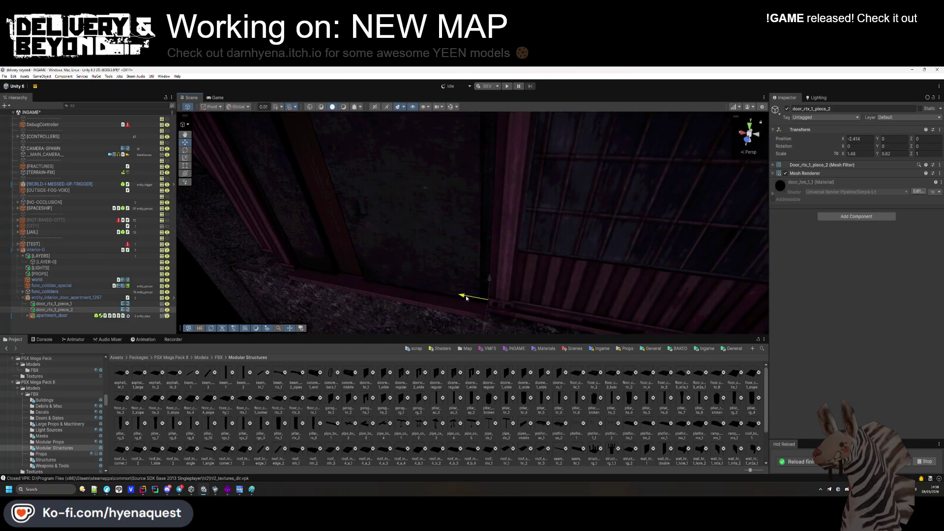
key("f")
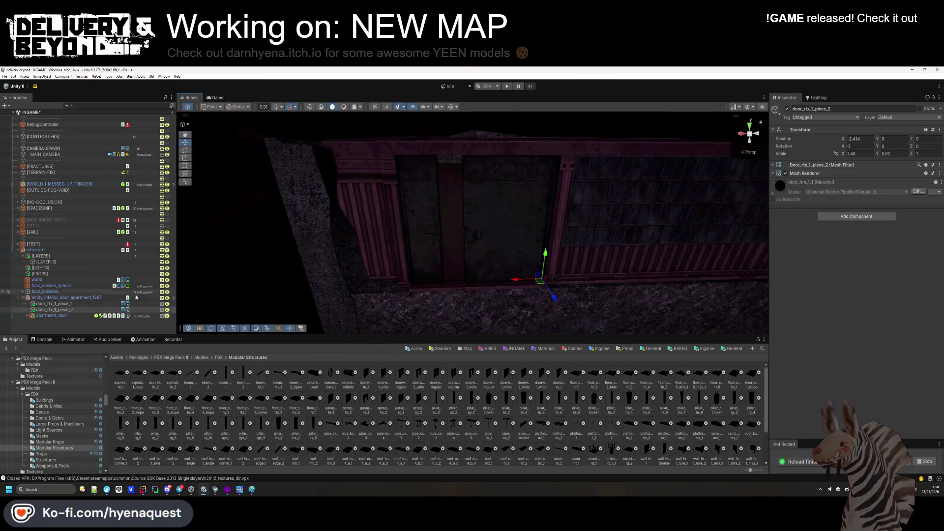
left_click(132, 304)
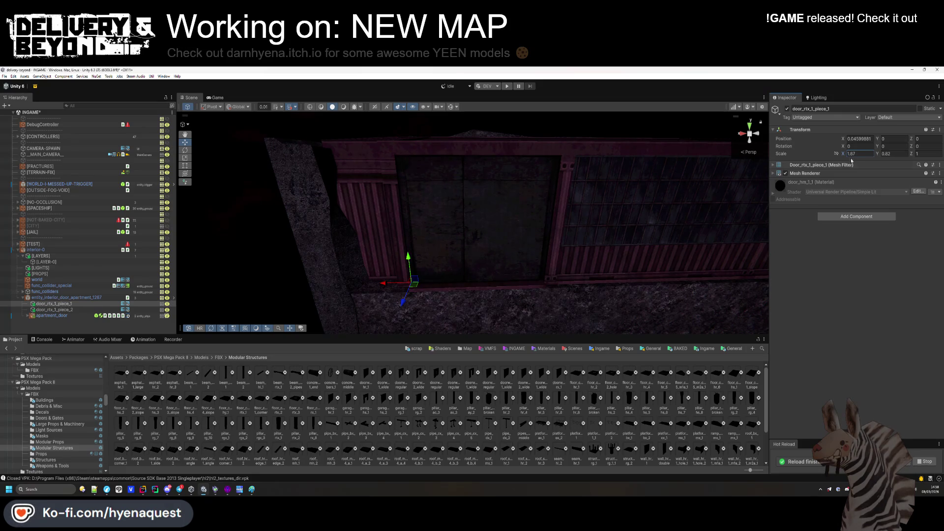
left_click(89, 329)
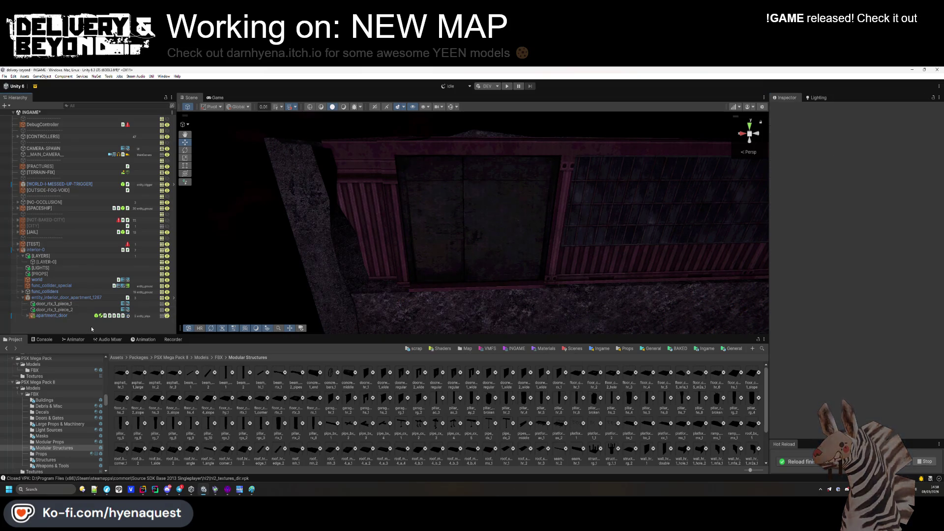
mouse_move(520, 248)
left_mouse_down()
mouse_move(526, 232)
mouse_move(565, 255)
mouse_move(526, 250)
left_mouse_up()
key("alt+Tab")
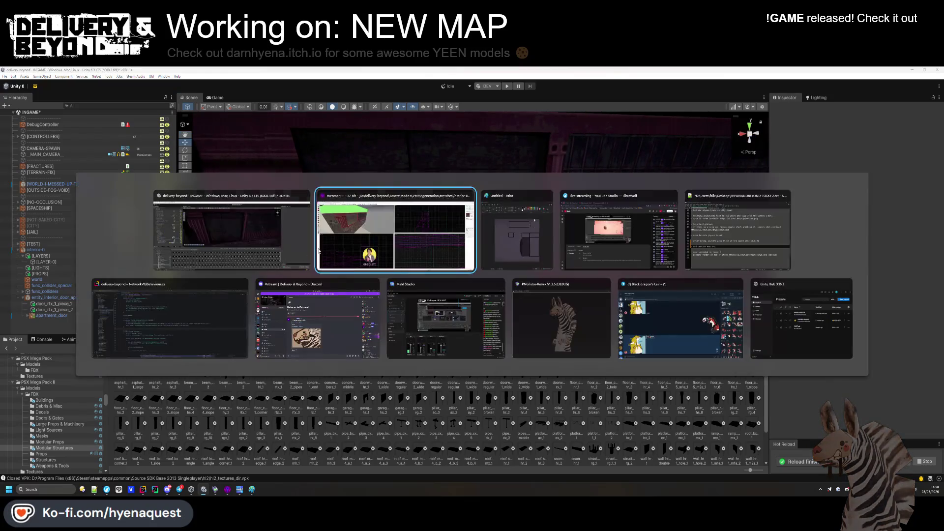
Shift the door-frame brush to the right in Hammer++.
left_click(242, 167)
scroll(652, 161, "up", 6)
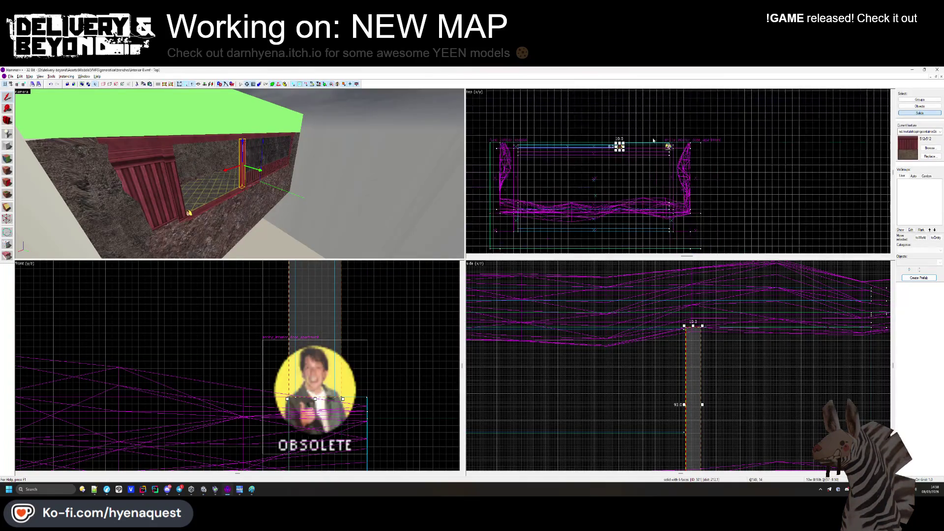
left_click_drag(652, 161, 688, 162)
key("Escape")
key("z")
key("w")
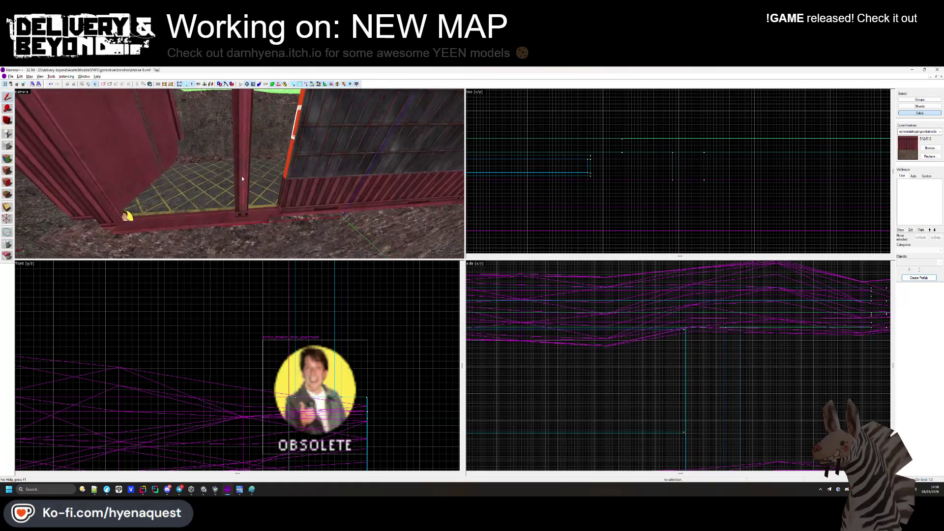
Move the thin pole brush further right.
left_click(354, 194)
scroll(605, 168, "up", 1)
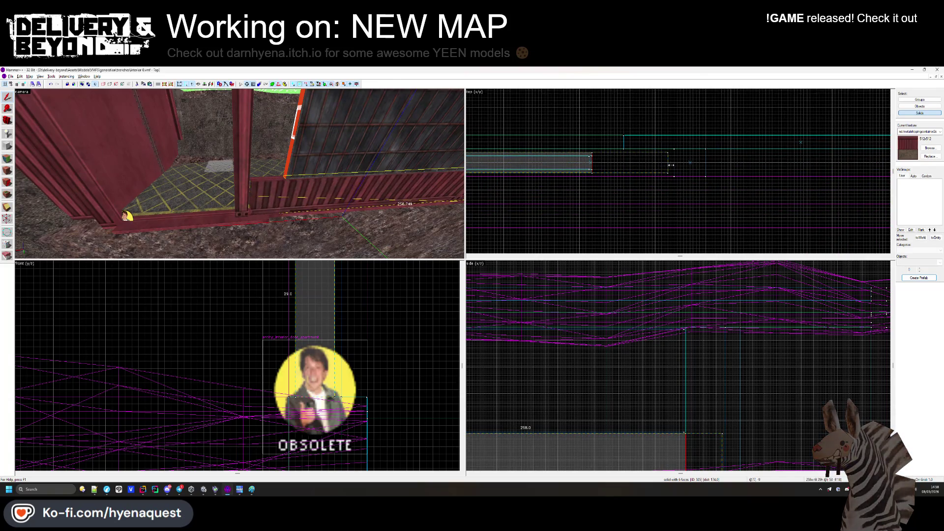
key("Escape")
left_click(292, 174)
scroll(598, 159, "up", 2)
left_click_drag(598, 160, 772, 157)
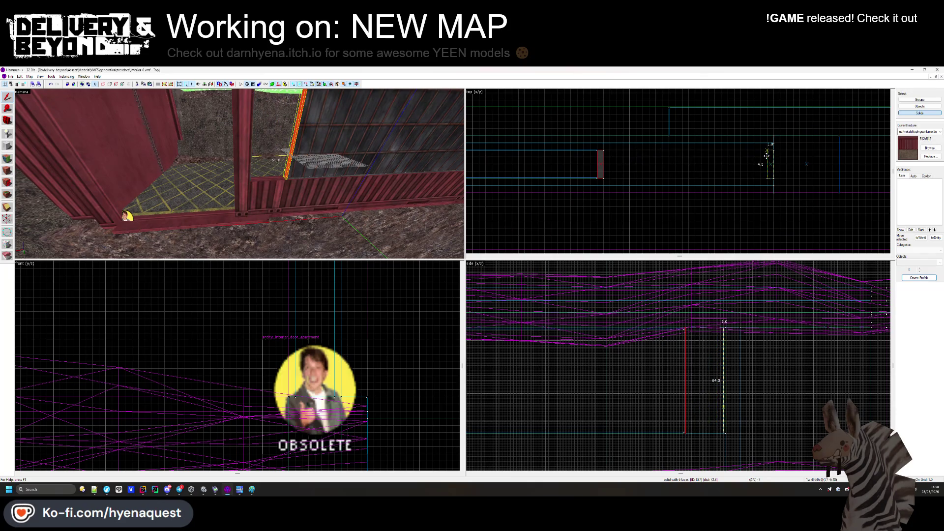
Check selections among the container, pole and neighbouring brushes by the doorway.
left_click(583, 161)
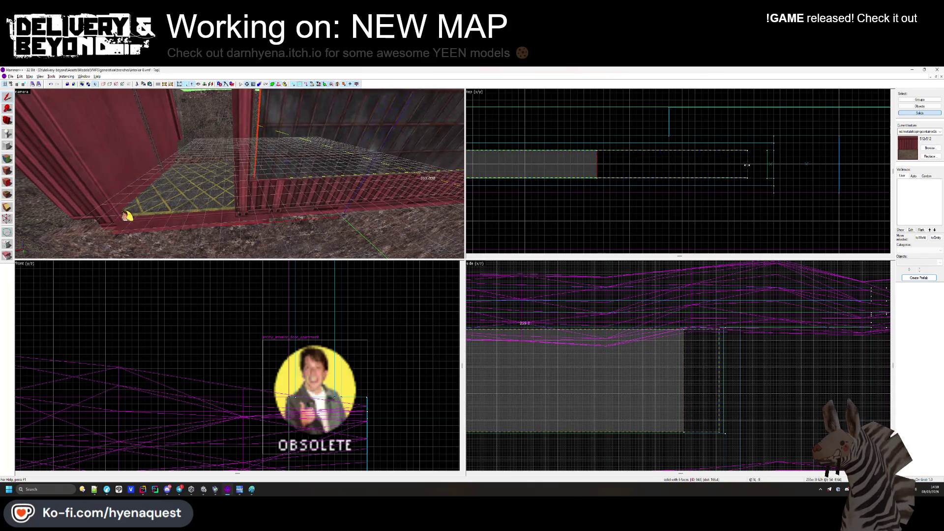
key("Escape")
left_click(298, 178)
left_click(296, 178)
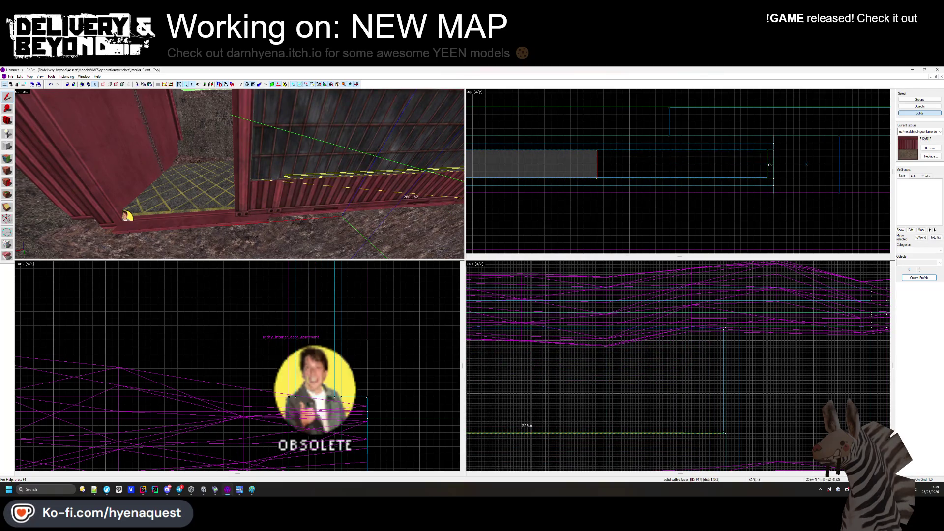
left_click(287, 177)
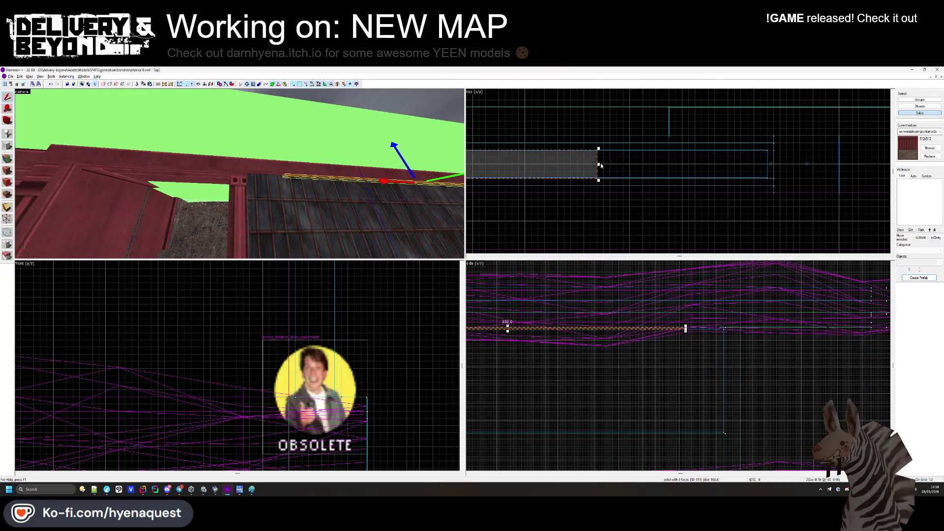
left_click(726, 193)
Fly the 3D camera in and select the thin brush along the container doorway floor.
key("z")
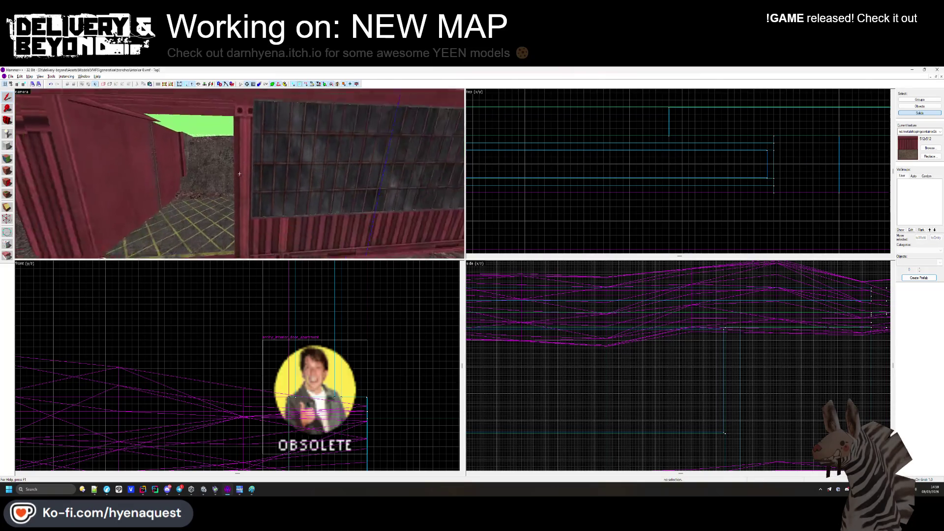
key("z")
left_click(234, 182)
left_click(253, 186)
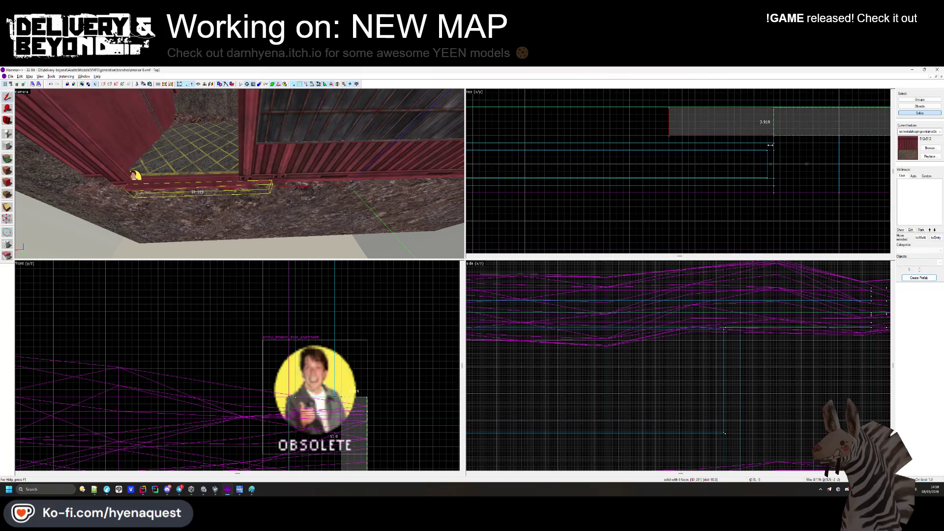
key("Escape")
key("z")
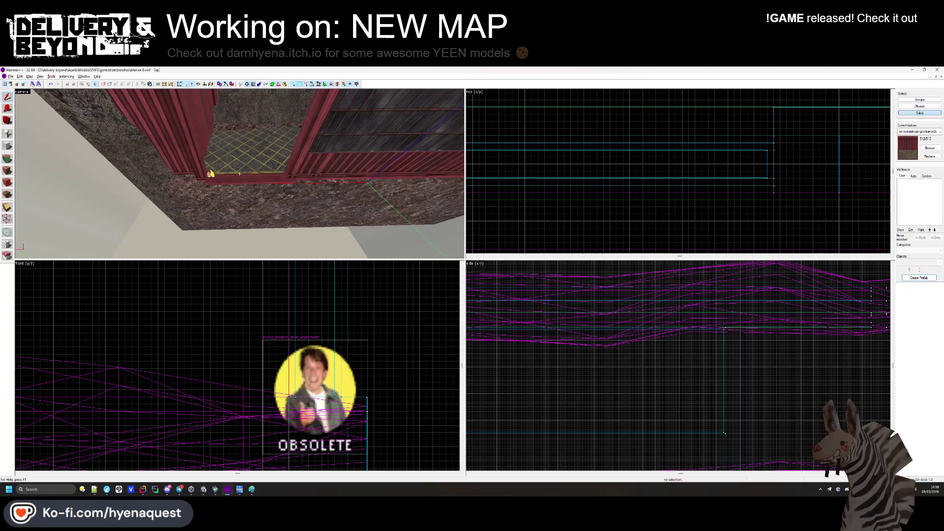
key("z")
left_click(271, 182)
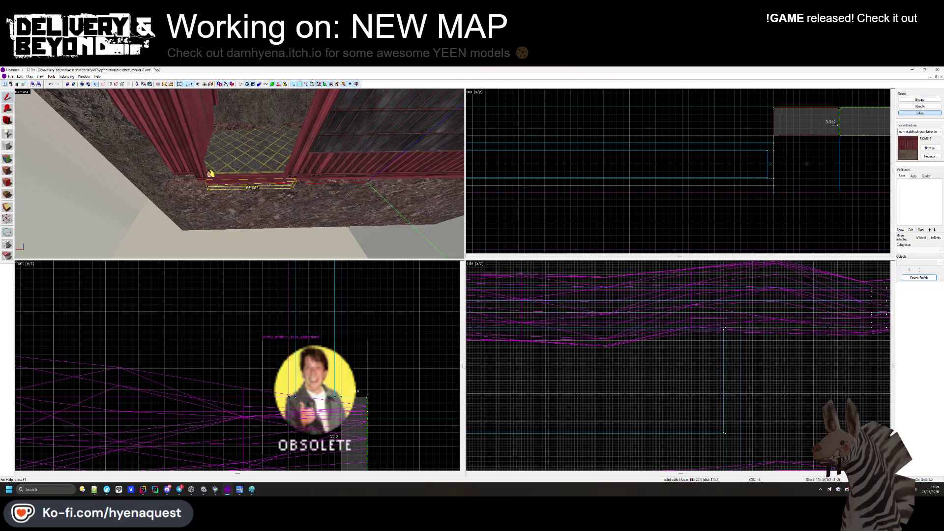
left_click(787, 138)
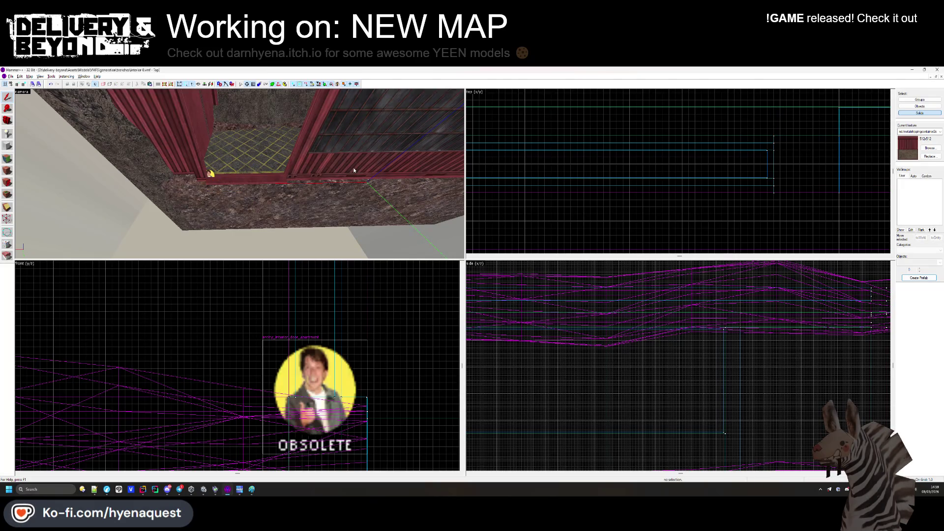
key("ctrl+z")
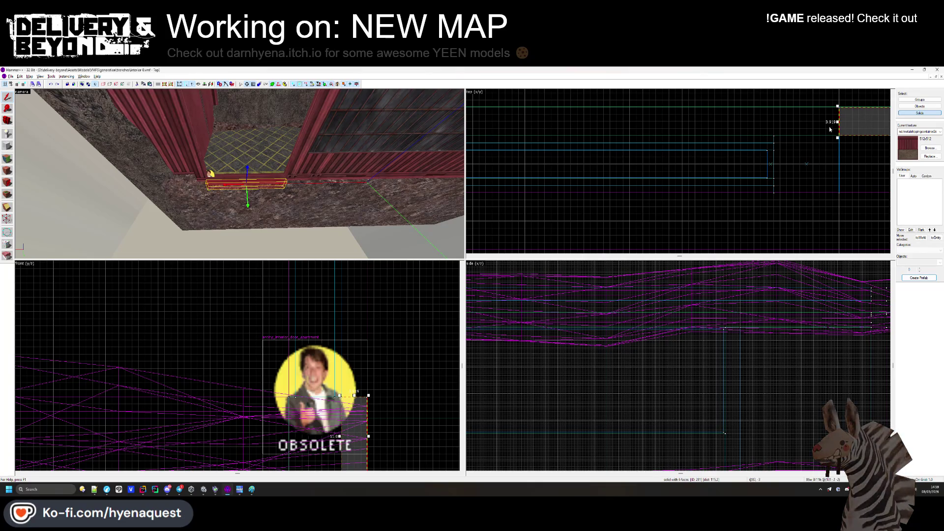
Stretch the thin doorway brush's right edge to about x=1636.
left_click_drag(830, 129, 787, 125)
scroll(873, 138, "down", 2)
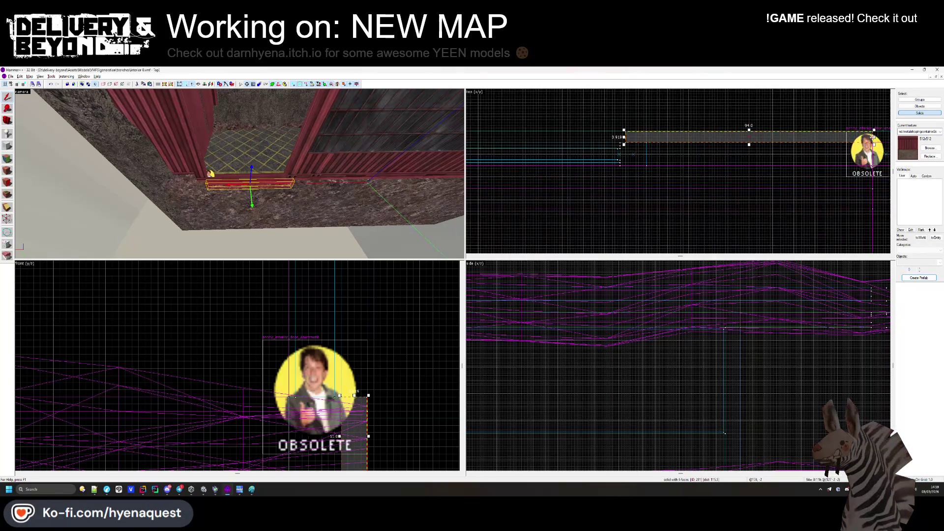
scroll(874, 138, "up", 3)
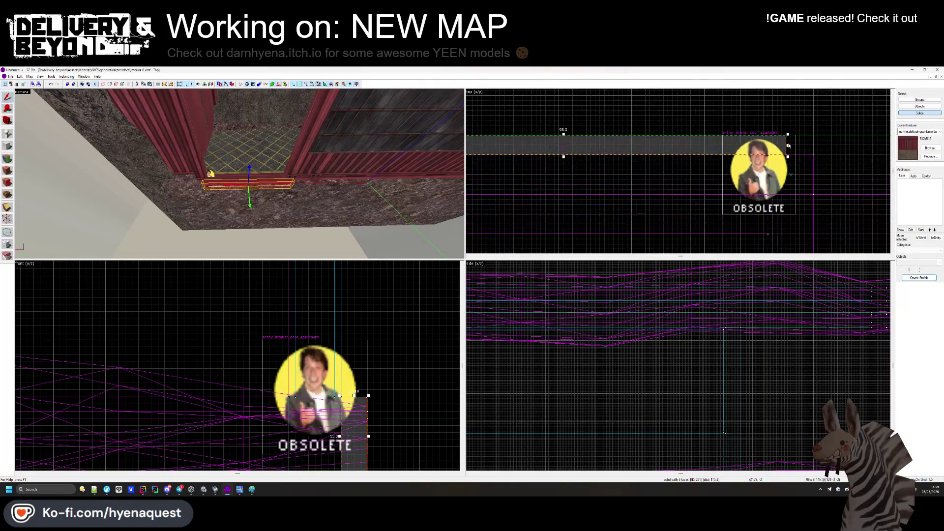
left_click_drag(789, 145, 805, 145)
key("Escape")
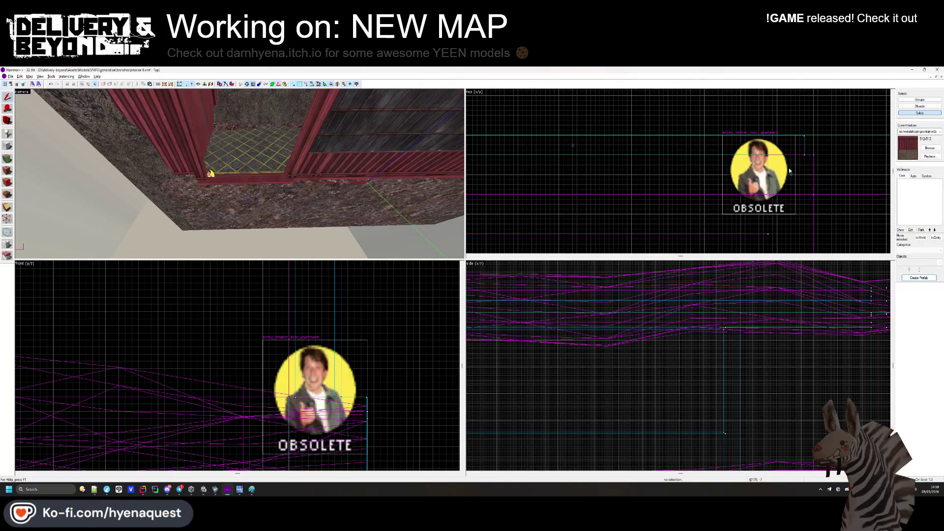
key("w")
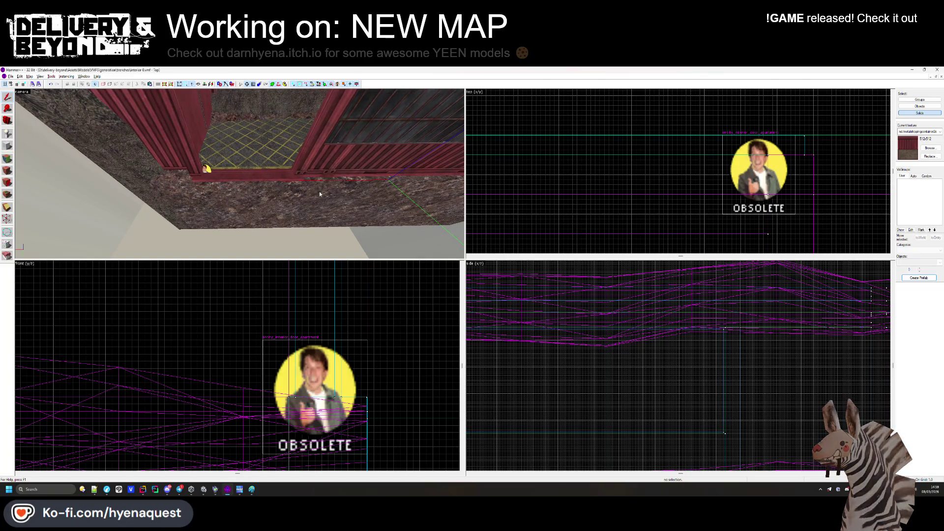
key("alt+Tab")
left_click(468, 238)
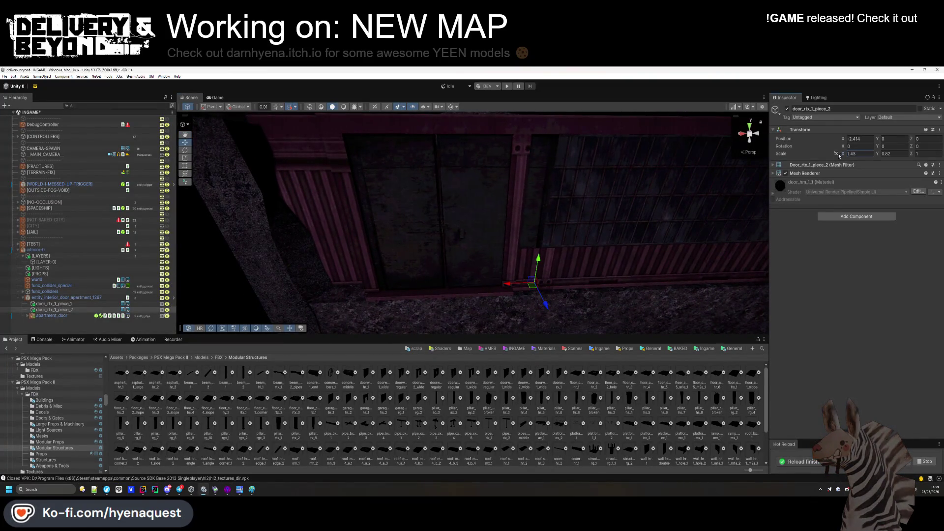
Narrow door_rtx_1_piece_2 to about 1.01 X scale and slide it left into the doorway.
left_click_drag(839, 157, 834, 156)
left_click_drag(507, 286, 471, 292)
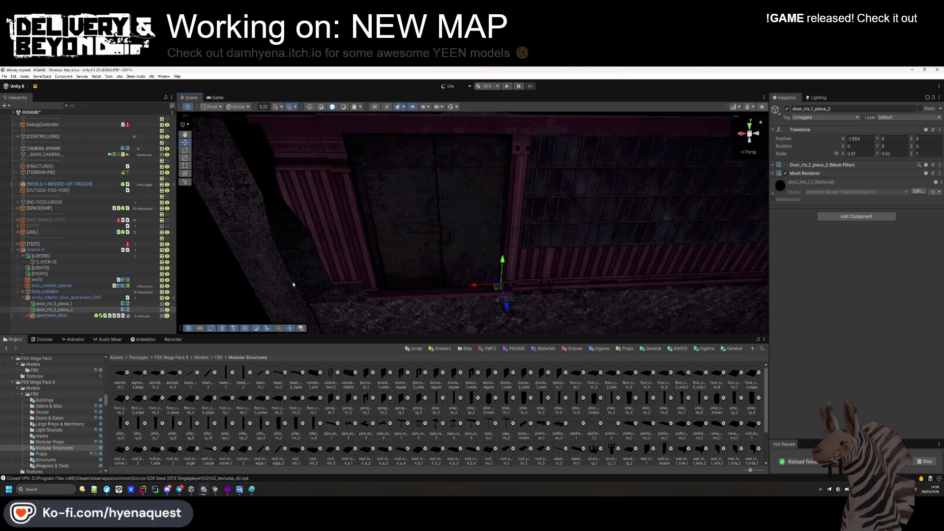
left_click(383, 236)
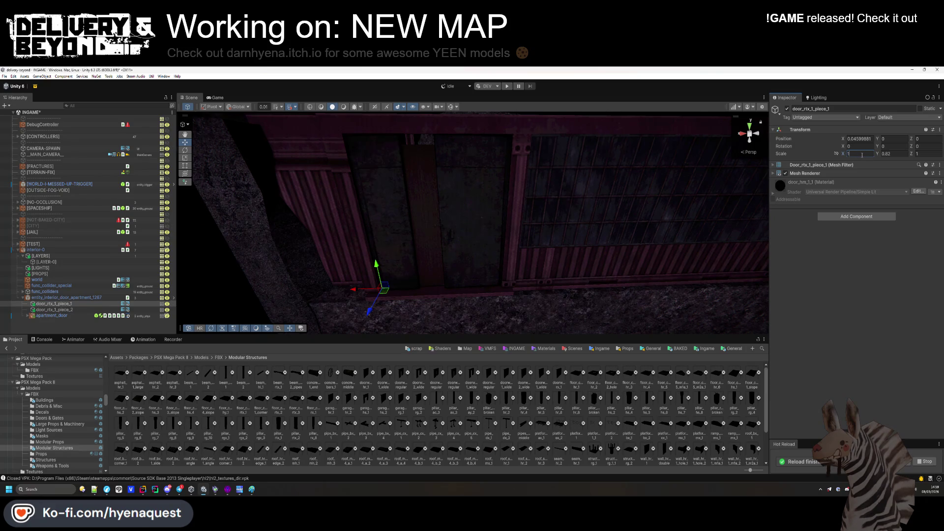
Give piece_1 a Box Collider on the entity_ground layer and move it out of the door entity.
left_click(856, 217)
type("box")
left_click(849, 240)
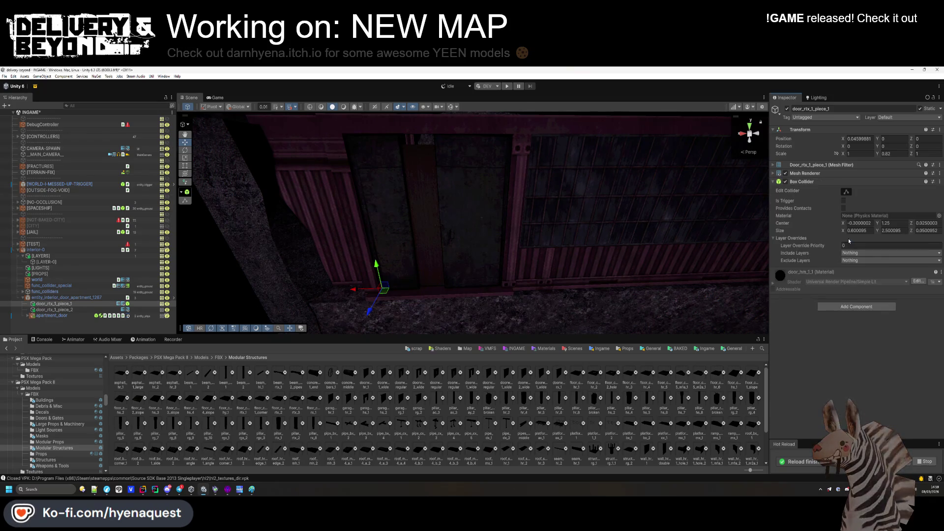
left_click(907, 118)
left_click(905, 184)
left_click_drag(556, 219, 388, 249)
double_click(49, 304)
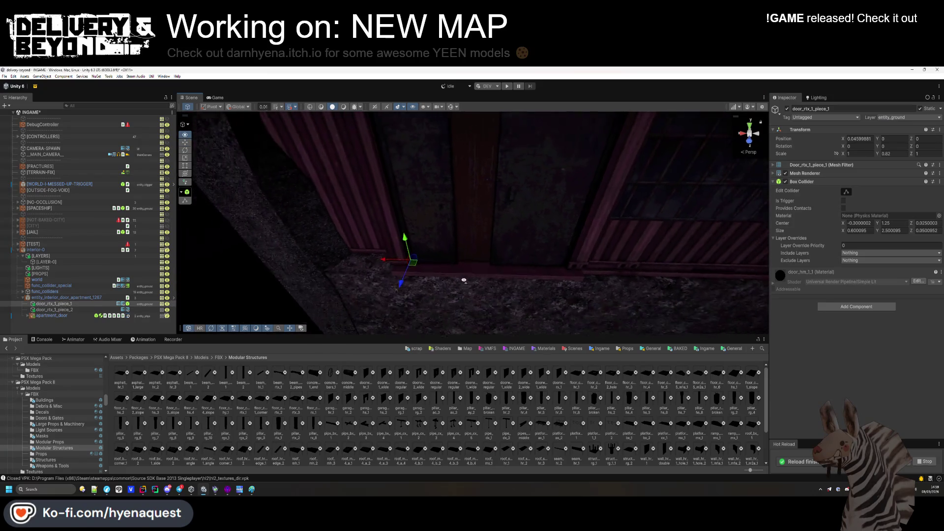
left_click_drag(42, 298, 42, 295)
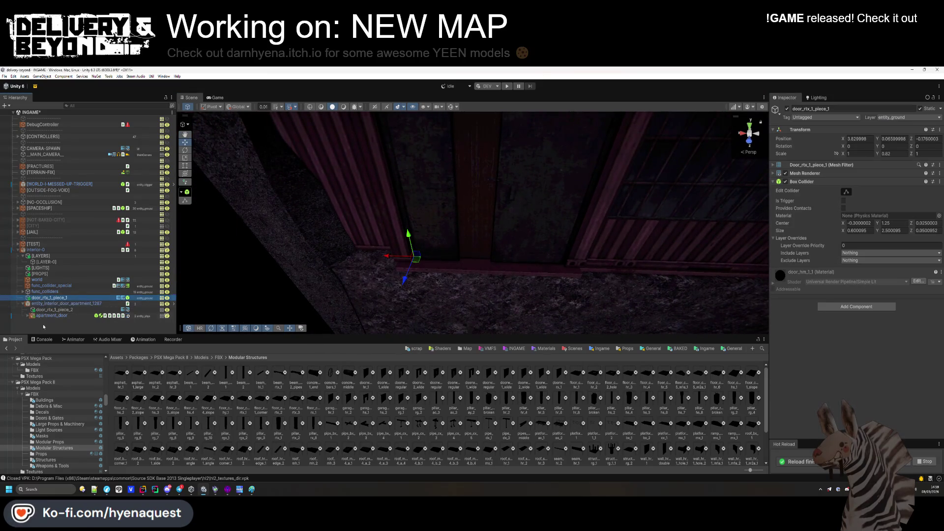
Set door_rtx_1_piece_2's X scale to 1.3.
left_click(50, 309)
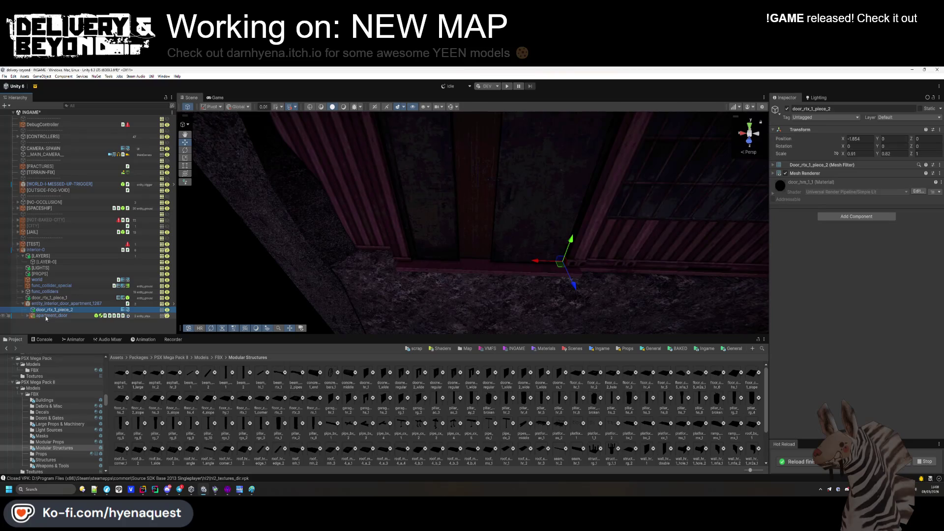
mouse_move(449, 249)
left_mouse_down()
mouse_move(520, 223)
mouse_move(625, 217)
left_mouse_up()
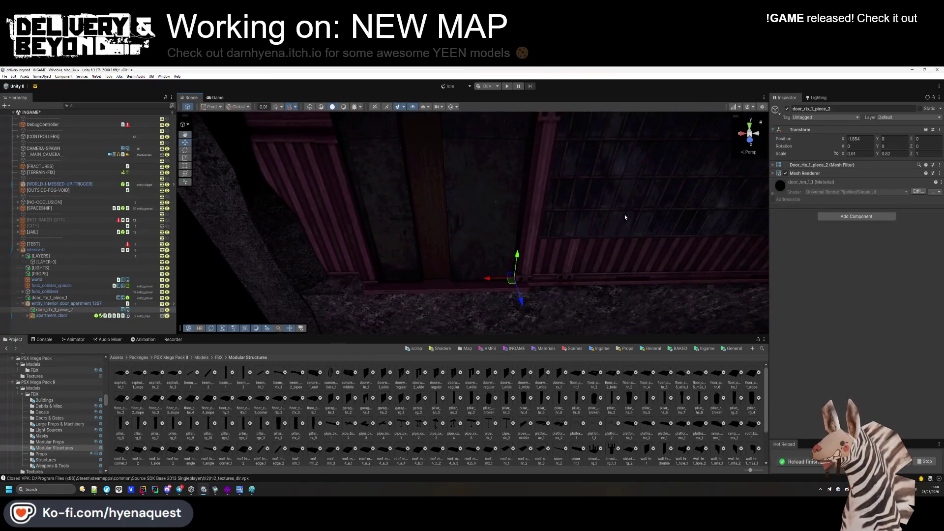
left_click(848, 154)
type("1")
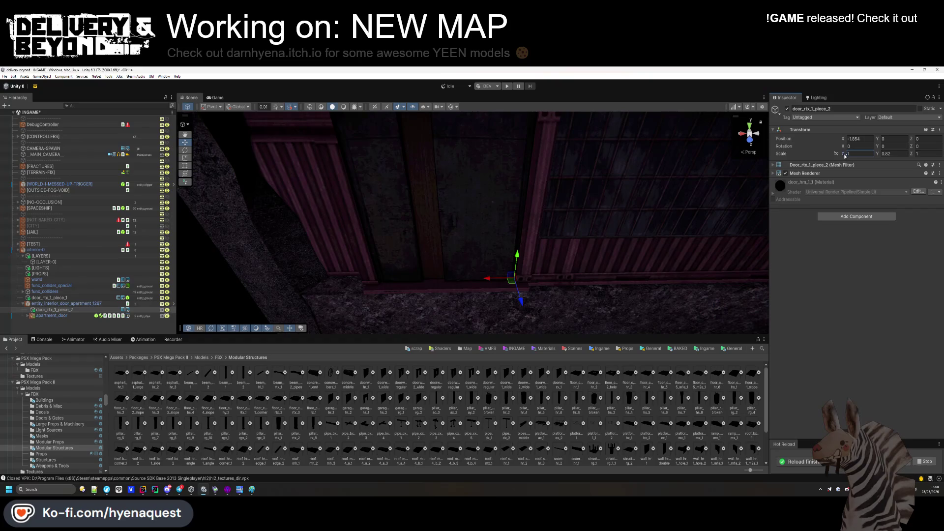
key("BackSpace")
key("BackSpace")
type("3")
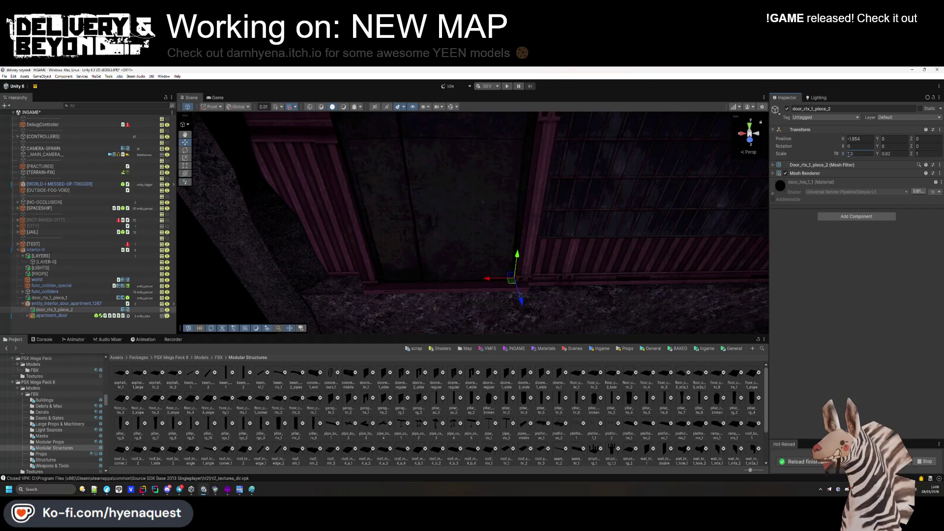
left_click_drag(462, 194, 475, 203)
Delete LAYER-1 to LAYER-5 from apartment_door and review its Entity_door_phys settings.
left_click(33, 321)
left_click(63, 301)
left_click(60, 325, "shift")
key("Delete")
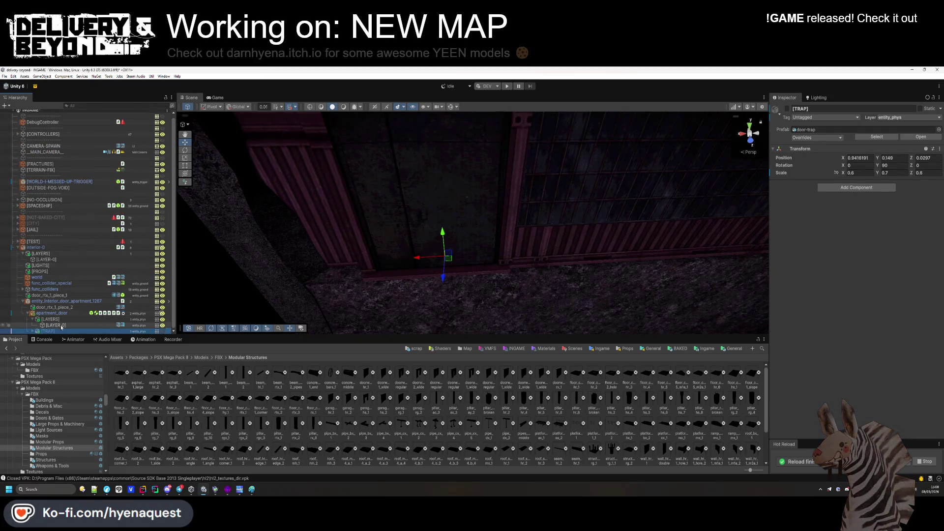
left_click(51, 313)
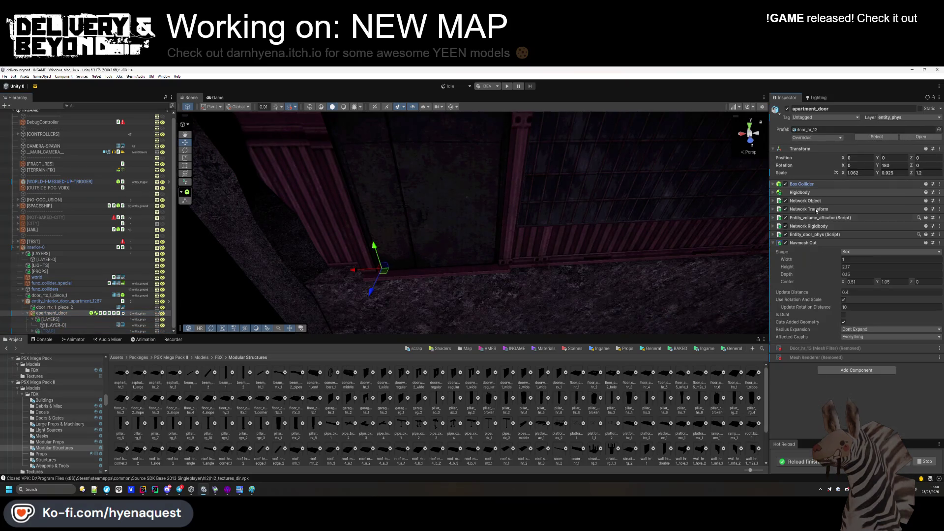
left_click(803, 243)
left_click(824, 235)
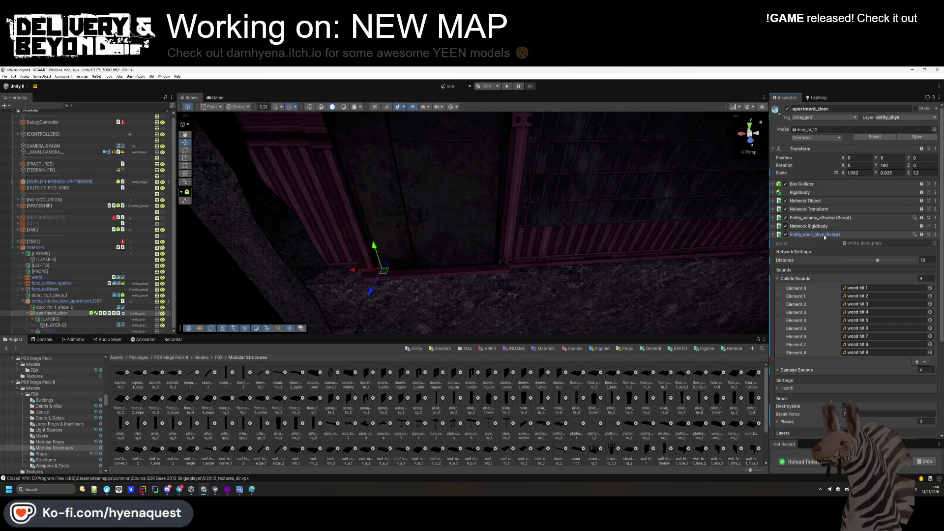
scroll(823, 246, "down", 5)
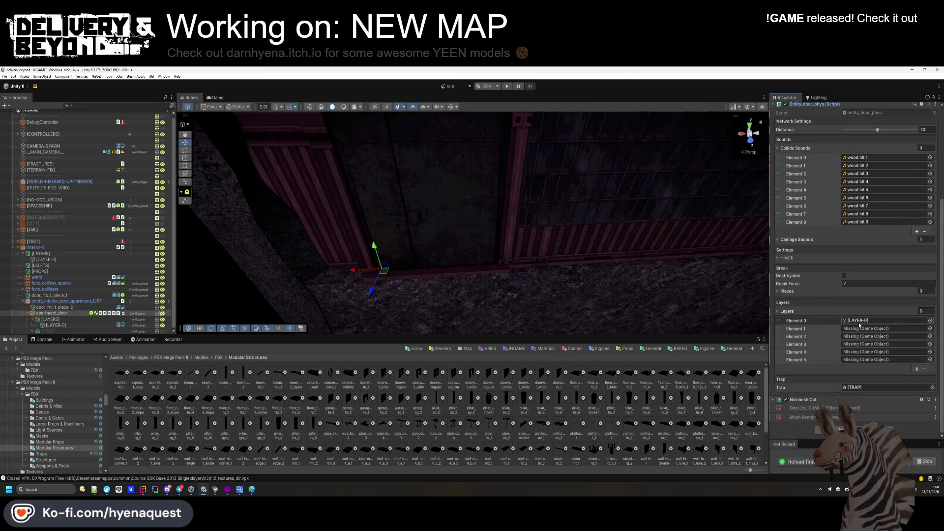
Put door_rtx_1_piece_2 into the [LAYERS] group and drop 'apartment' from the door's name.
mouse_move(68, 309)
left_mouse_down()
mouse_move(58, 321)
mouse_move(55, 310)
left_mouse_up()
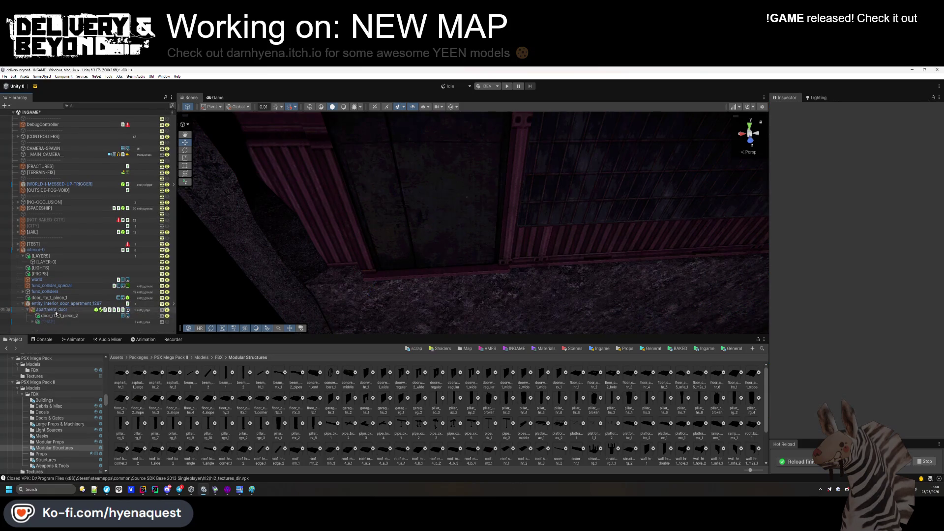
left_click(55, 310)
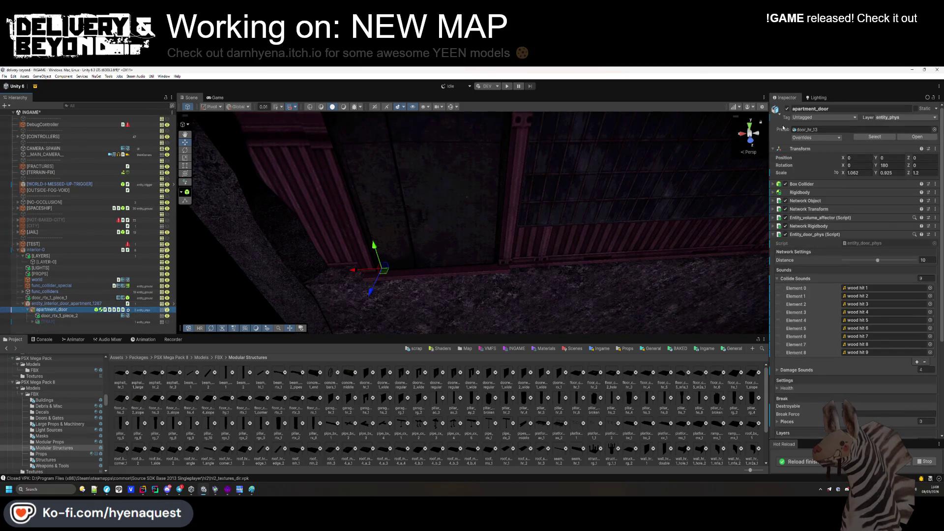
key("BackSpace")
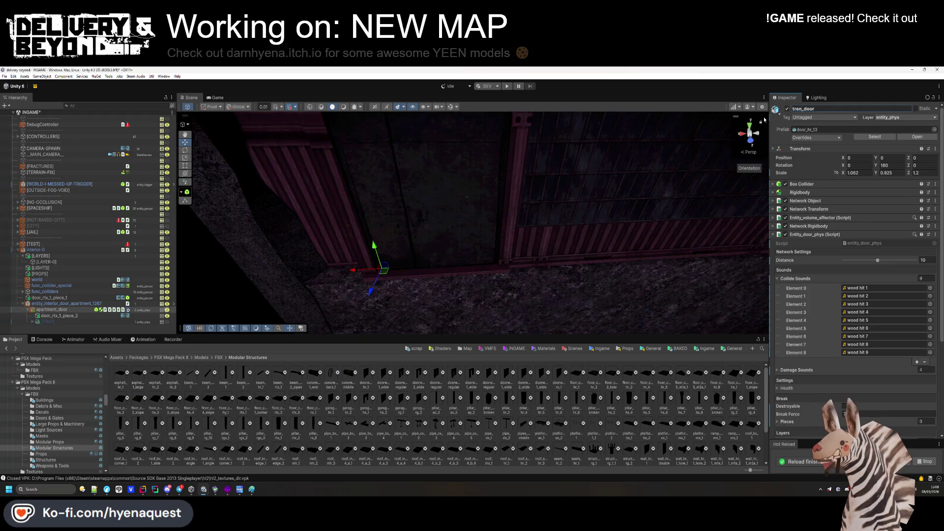
scroll(856, 221, "down", 5)
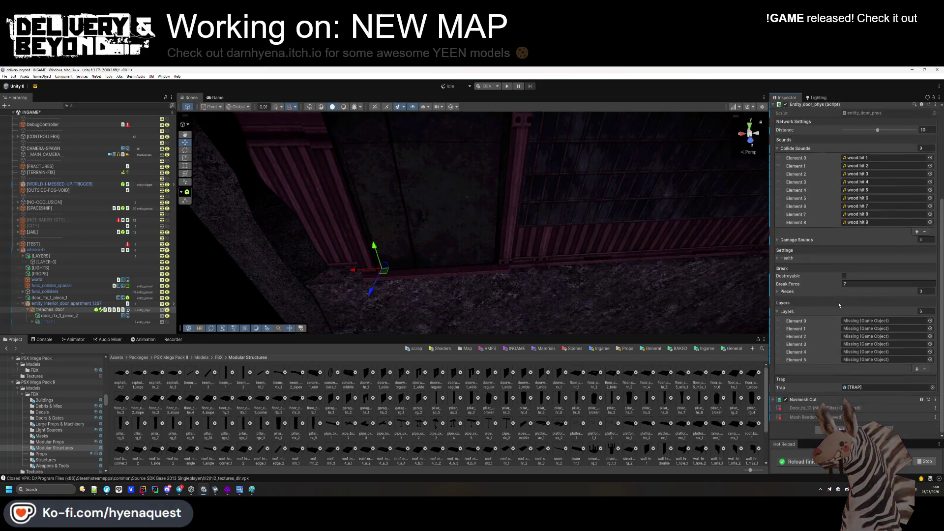
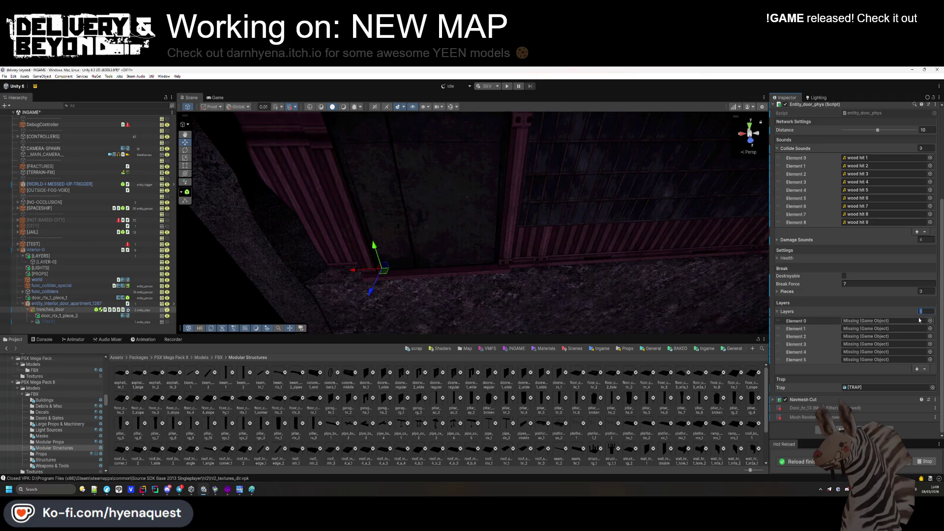
Limit the door's break Layers to one entry, door_rtx_1_piece_2.
type("1")
key("Return")
left_click_drag(59, 315, 885, 360)
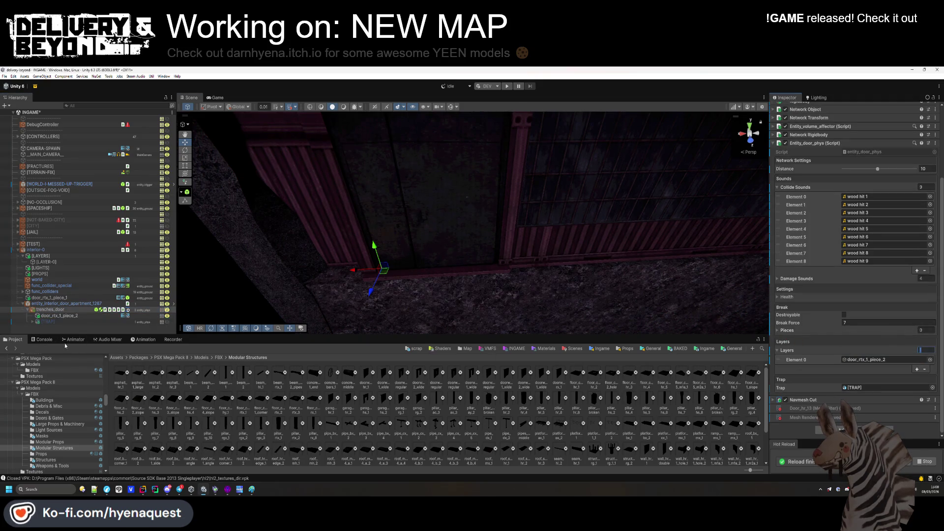
Reposition the [TRAP] object beside the door and set its Y rotation to 90.
left_click(99, 320)
key("f")
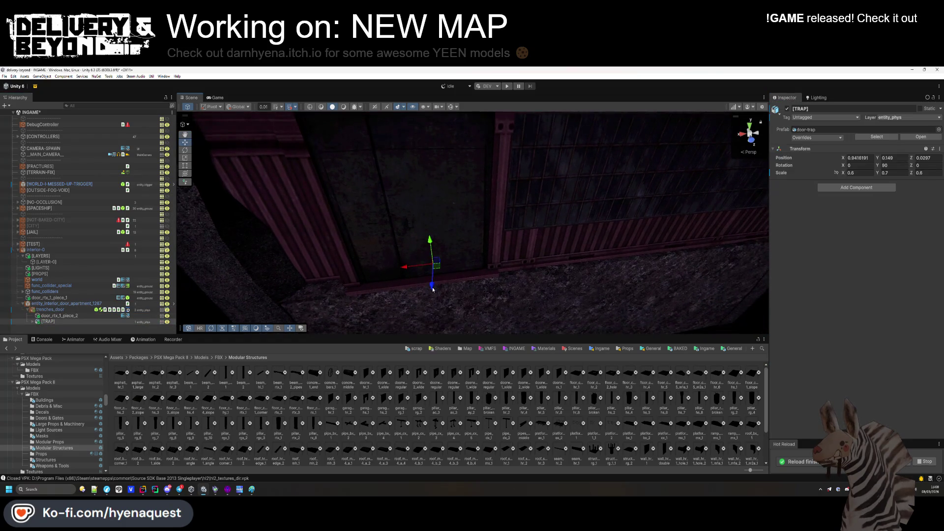
left_click_drag(433, 292, 434, 277)
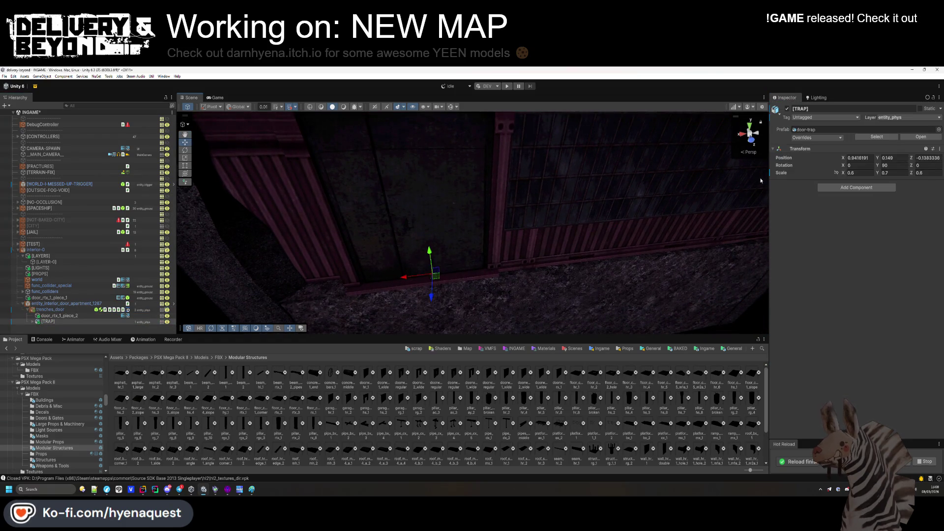
type("0")
mouse_move(502, 226)
left_mouse_down()
mouse_move(452, 249)
mouse_move(467, 261)
mouse_move(579, 269)
mouse_move(633, 245)
left_mouse_up()
left_click(888, 165)
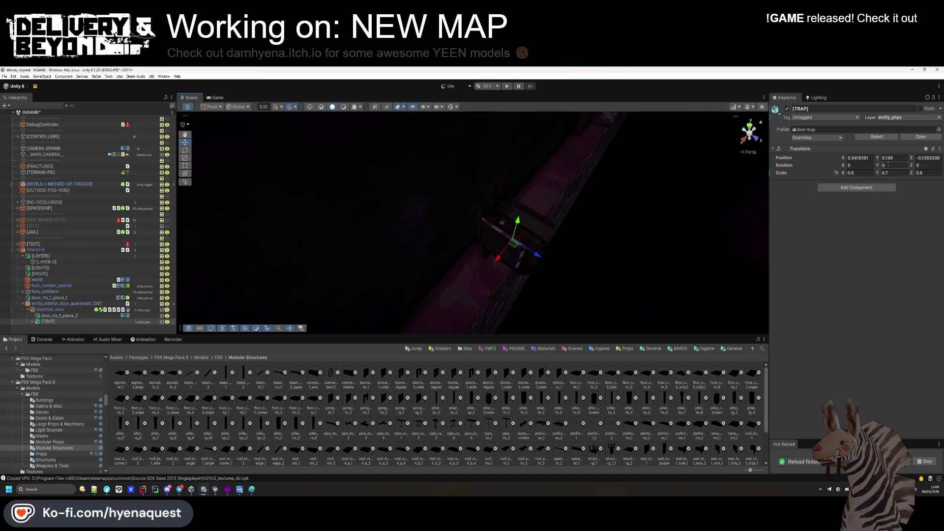
type("90")
mouse_move(538, 254)
left_mouse_down()
mouse_move(503, 223)
mouse_move(496, 199)
mouse_move(382, 160)
mouse_move(437, 224)
mouse_move(470, 213)
left_mouse_up()
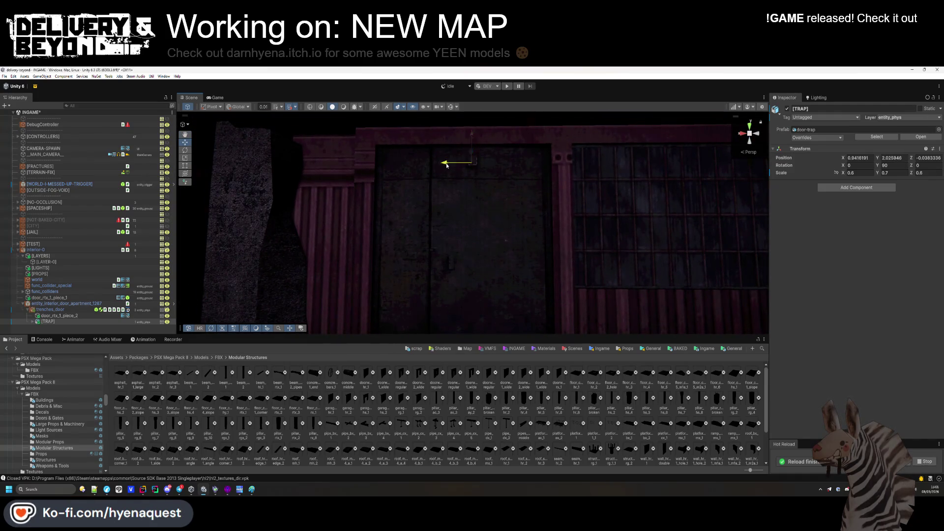
mouse_move(509, 173)
left_mouse_down()
mouse_move(515, 151)
mouse_move(503, 153)
mouse_move(486, 232)
left_mouse_up()
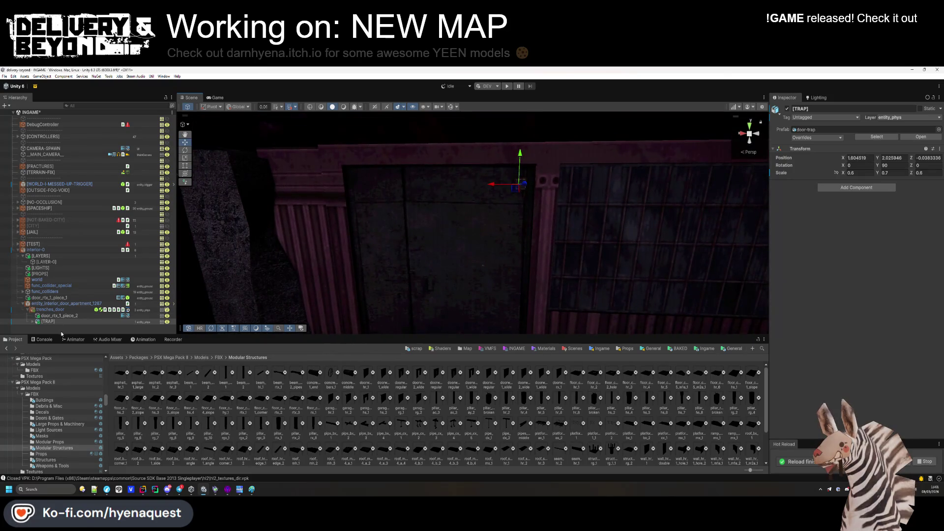
View the whole shutter wall, then select the parent trenches_door object.
left_click(386, 239)
scroll(386, 238, "down", 3)
left_click_drag(386, 238, 398, 247)
scroll(398, 247, "up", 5)
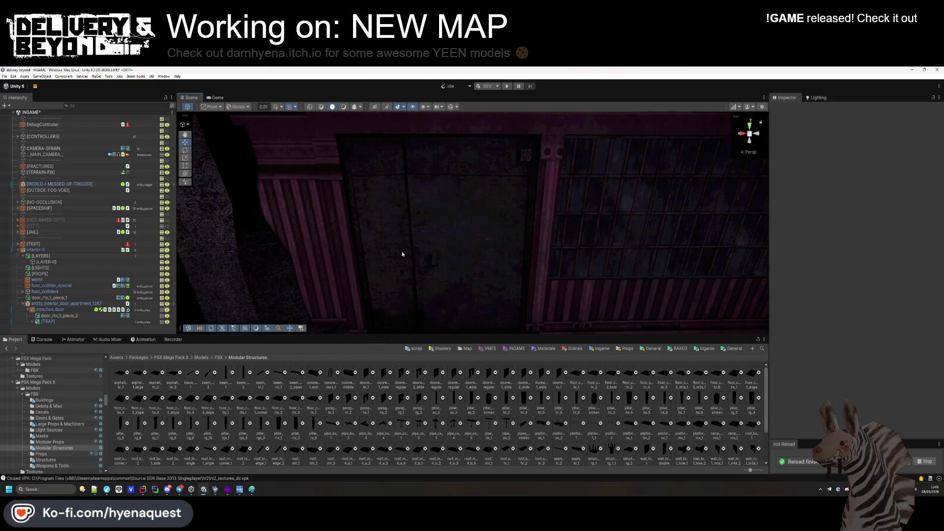
left_click(402, 254)
left_click(30, 310)
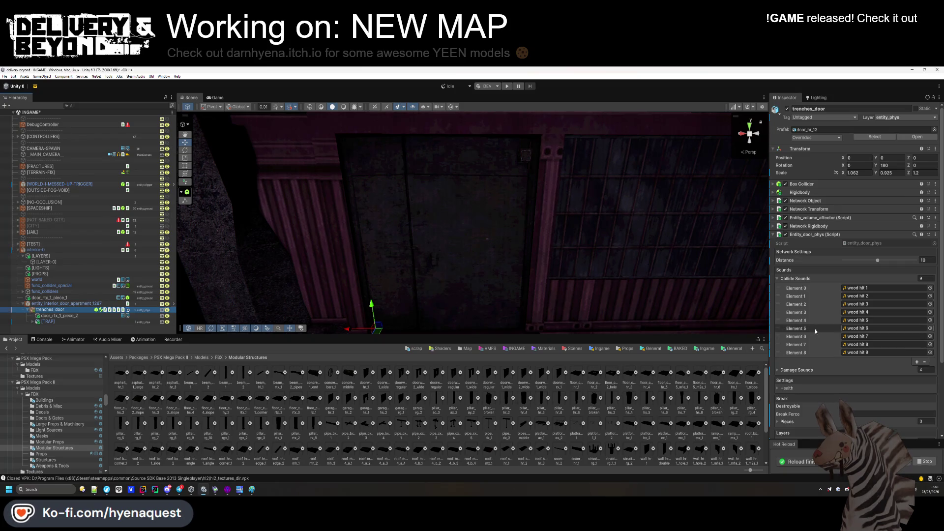
Replace the door's wooden Collide Sounds with the eight clips metal hit 1–8.
scroll(815, 328, "down", 2)
left_click(858, 268)
left_click(923, 259)
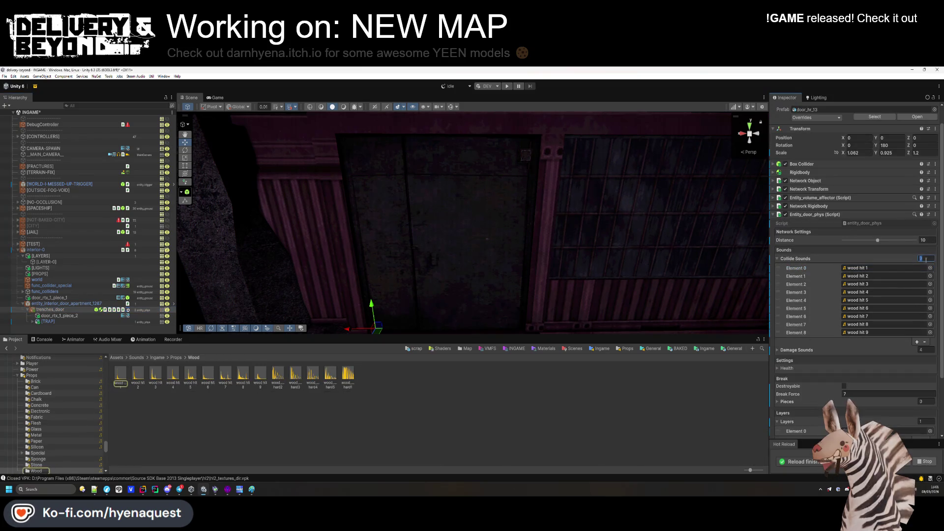
key("Return")
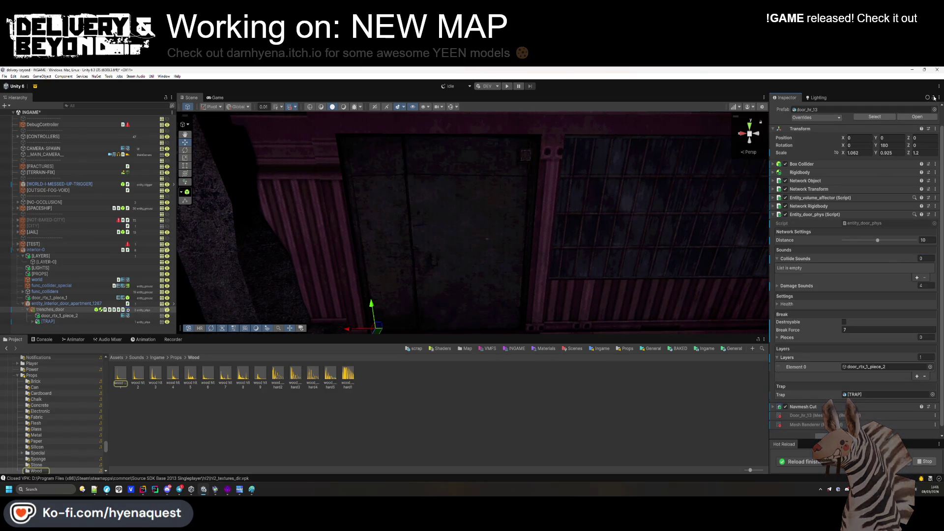
left_click(175, 358)
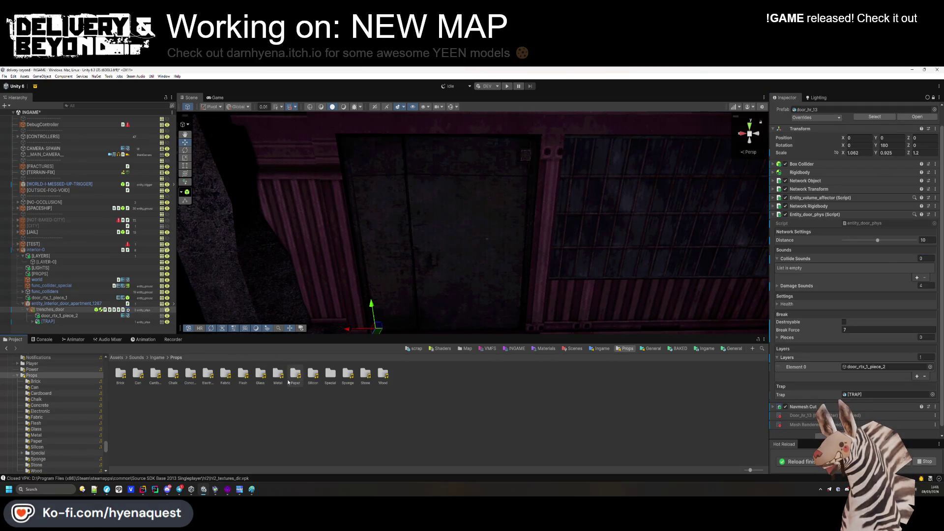
double_click(278, 374)
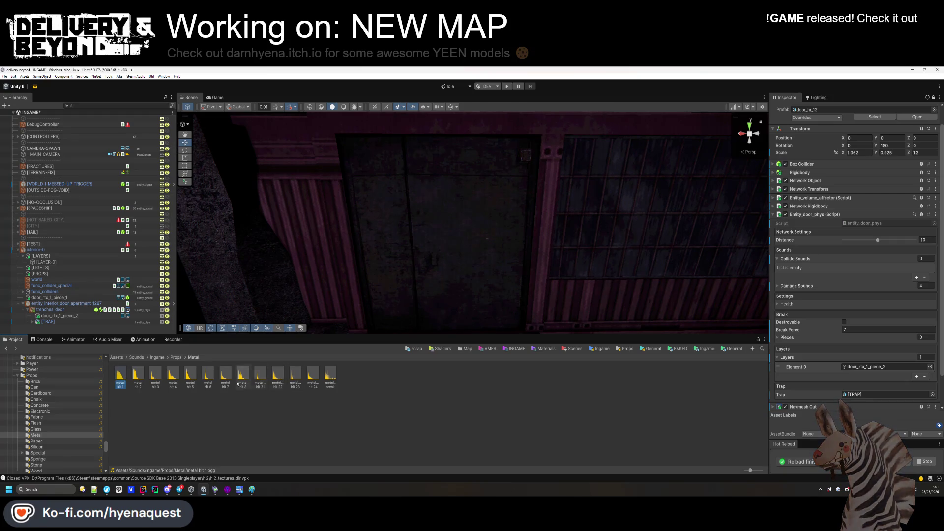
left_click(236, 377, "shift")
left_click_drag(236, 377, 822, 342)
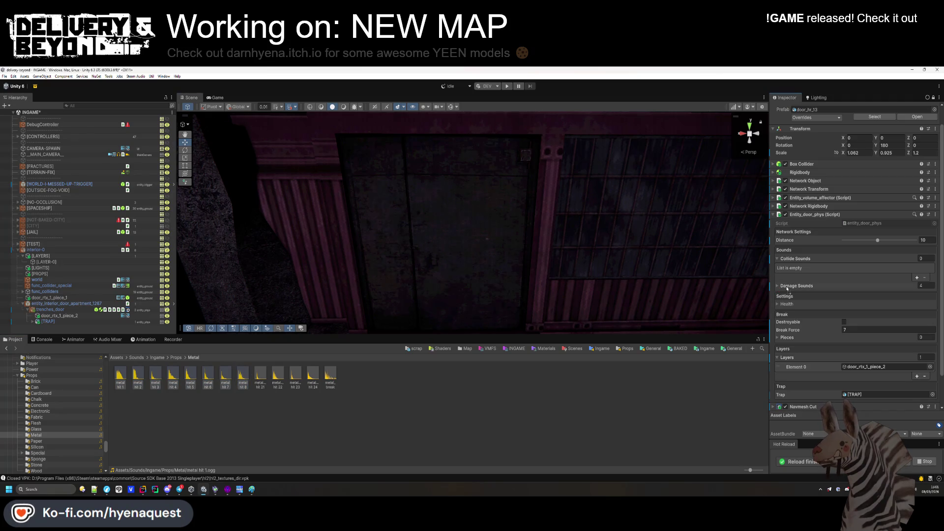
left_click_drag(797, 259, 796, 259)
left_click(796, 259)
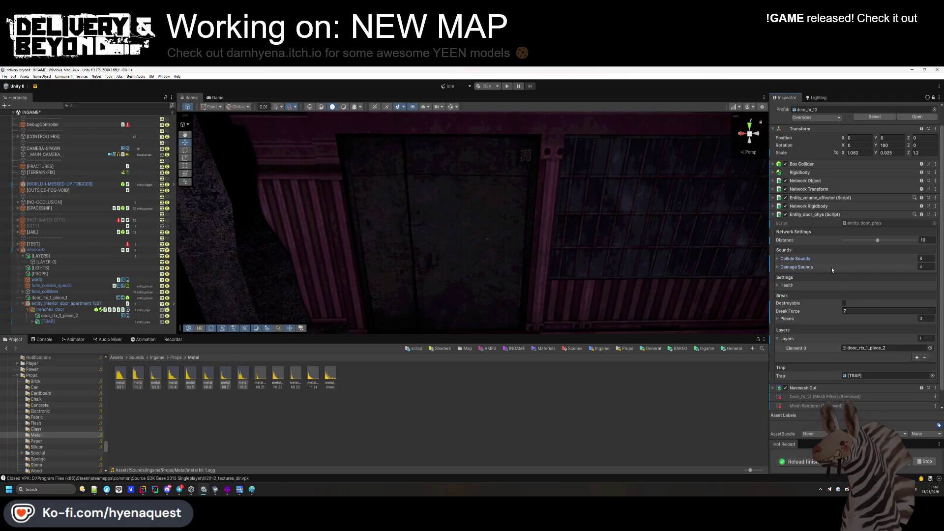
Check the Damage Sounds list and preview the metal break and metal hit 24 clips.
left_click(831, 267)
left_click(831, 267)
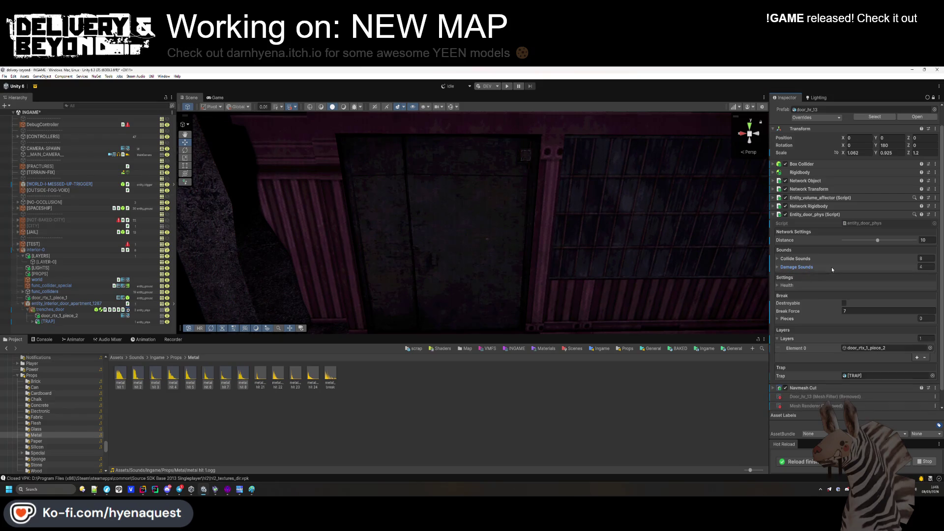
double_click(333, 379)
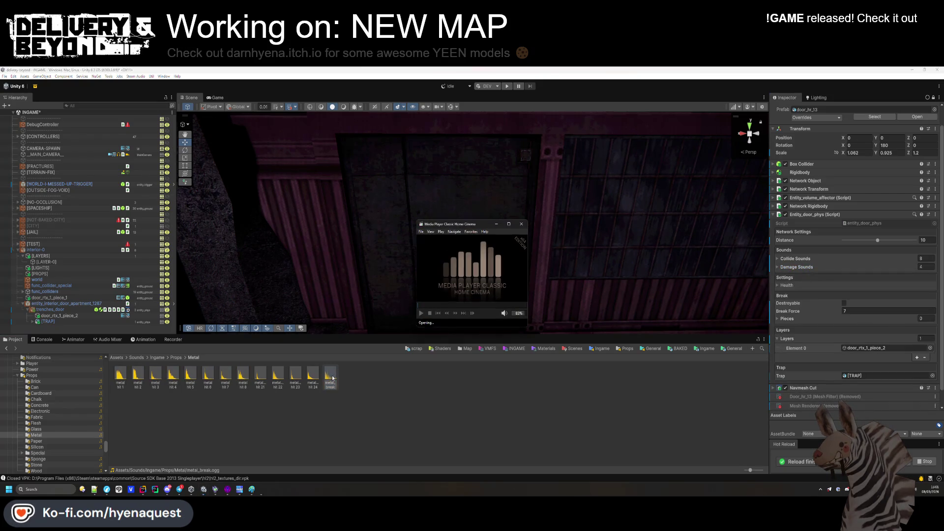
left_click(522, 225)
double_click(313, 378)
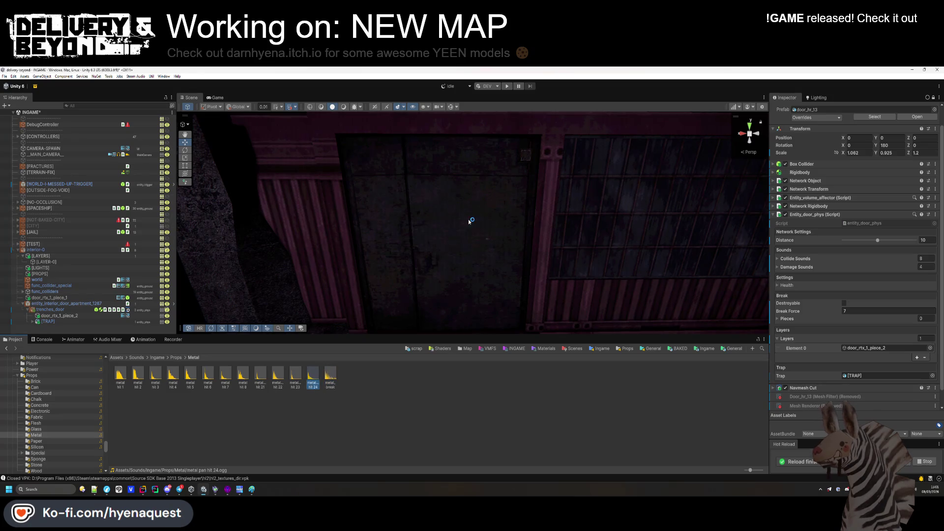
left_click(525, 224)
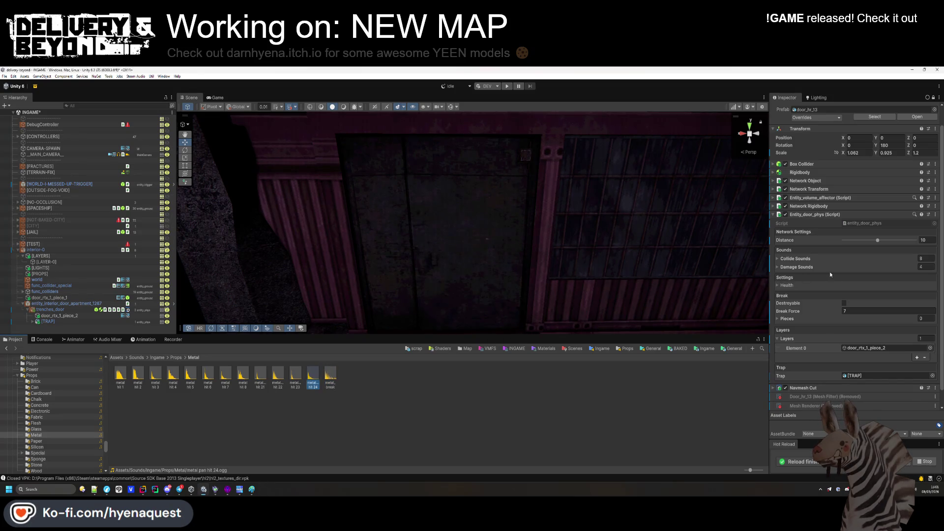
Review the door physics script and browse to the Large Props & Machinery models folder.
left_click(855, 311)
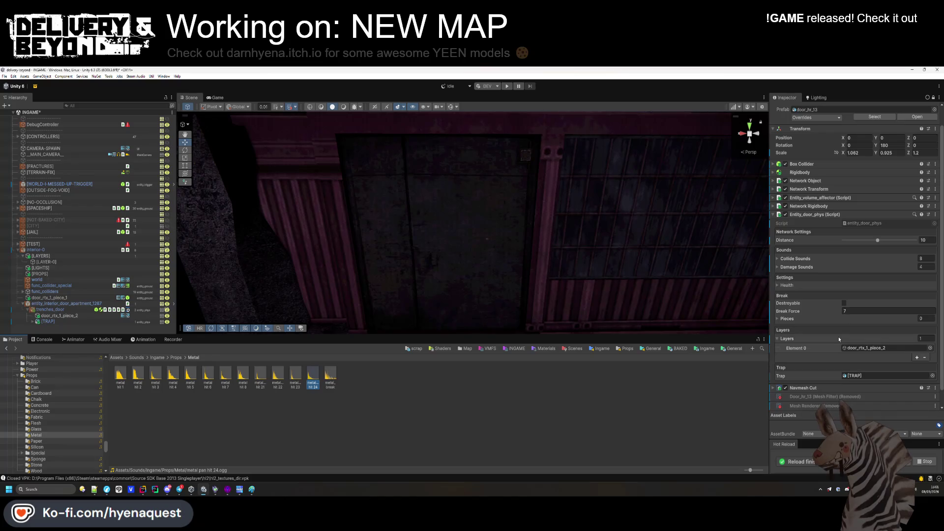
scroll(817, 376, "down", 2)
scroll(811, 228, "up", 2)
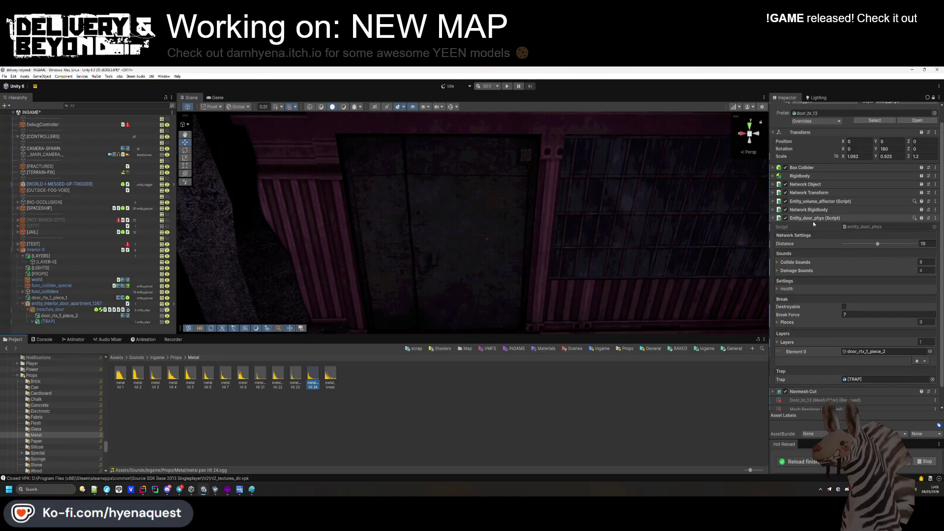
left_click(815, 219)
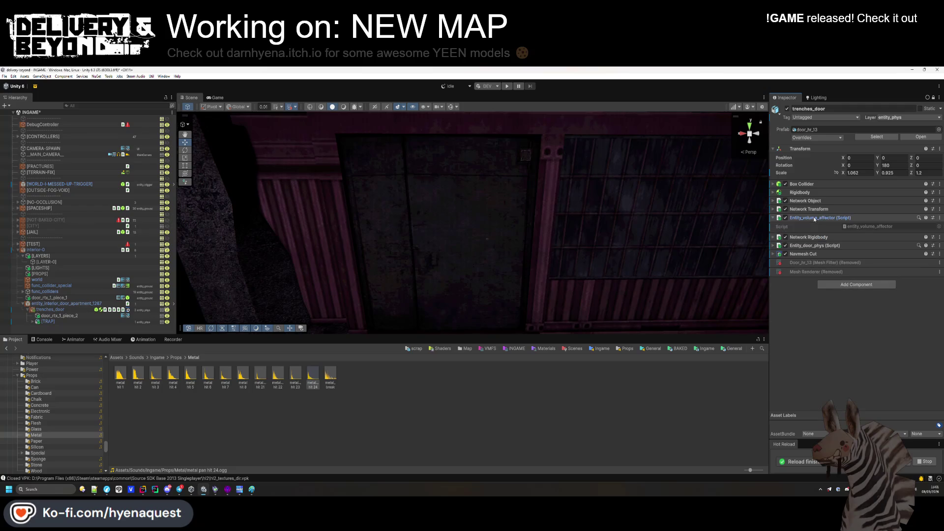
left_click(815, 235)
scroll(831, 315, "down", 3)
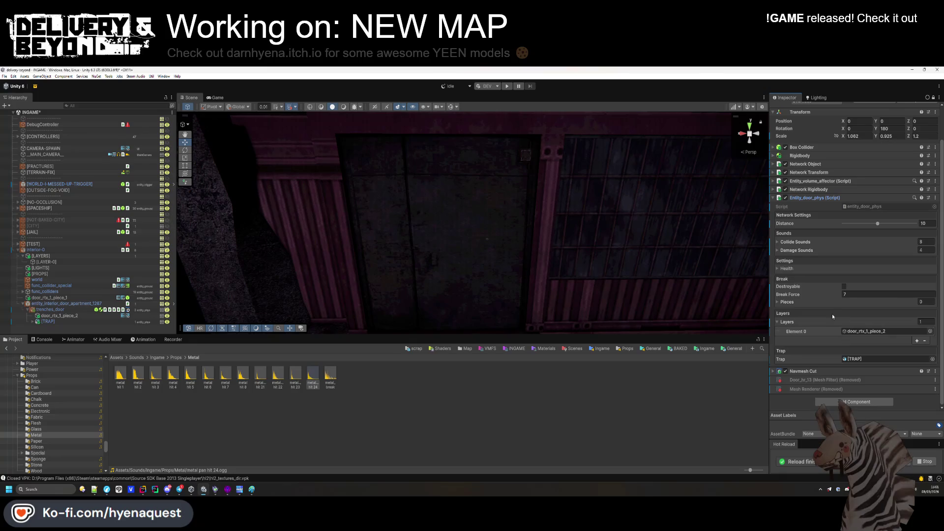
scroll(826, 275, "up", 3)
left_click(815, 235)
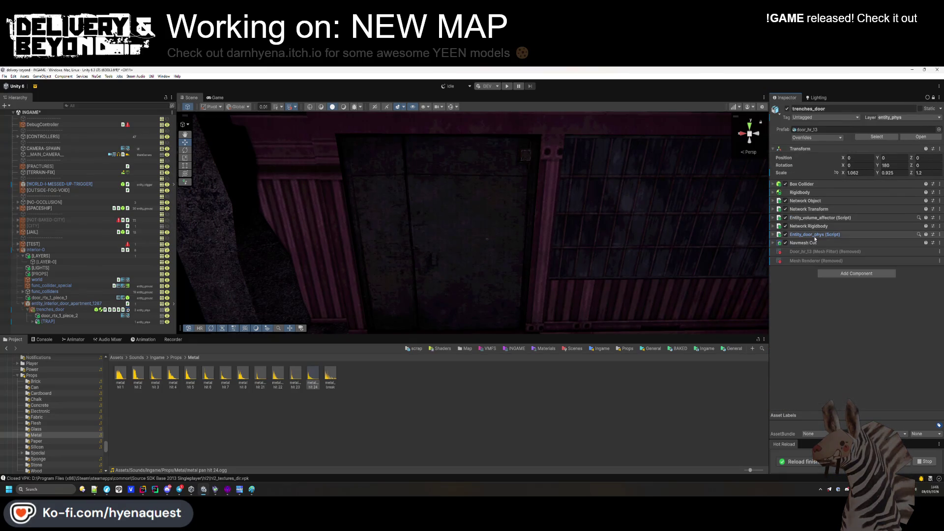
left_click(35, 470)
key("Down")
key("Down")
key("Down")
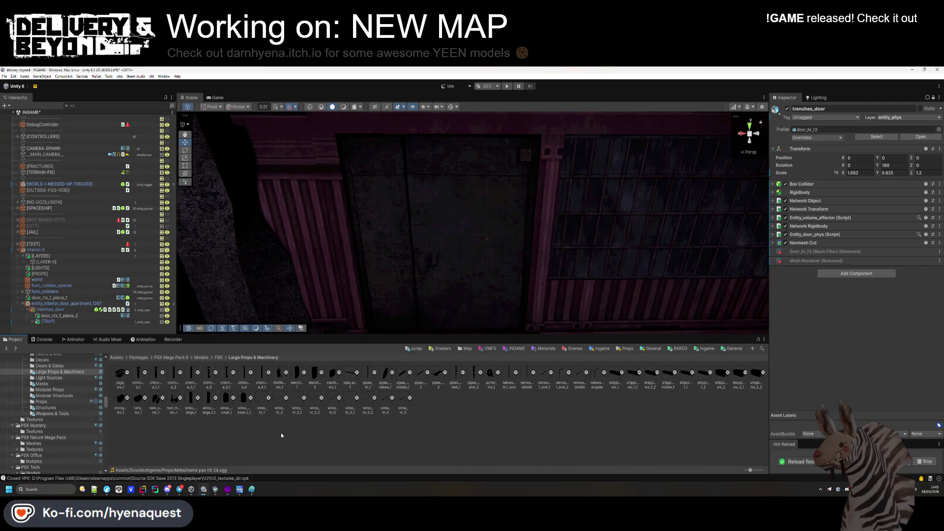
Create an Entities folder inside Templates/Ingame/Map/Trenches.
key("Up")
key("Up")
left_click(700, 350)
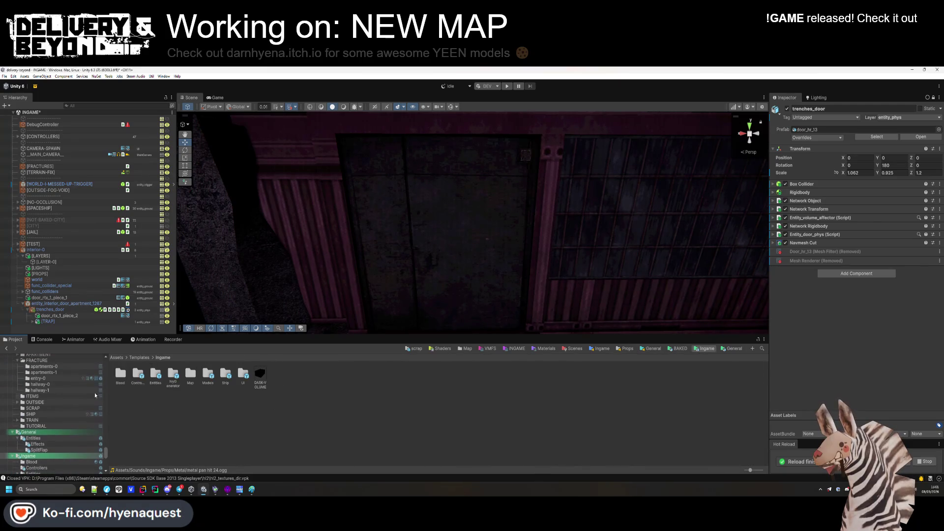
double_click(195, 378)
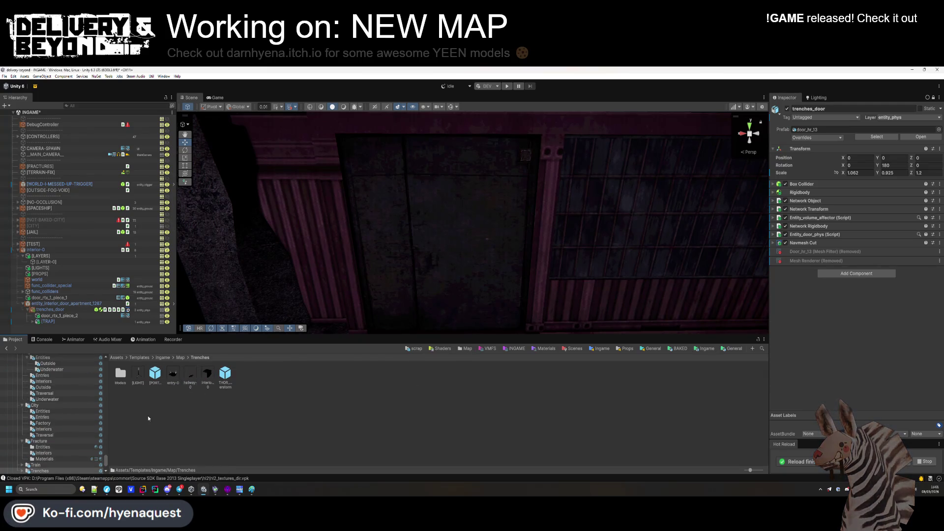
right_click(146, 419)
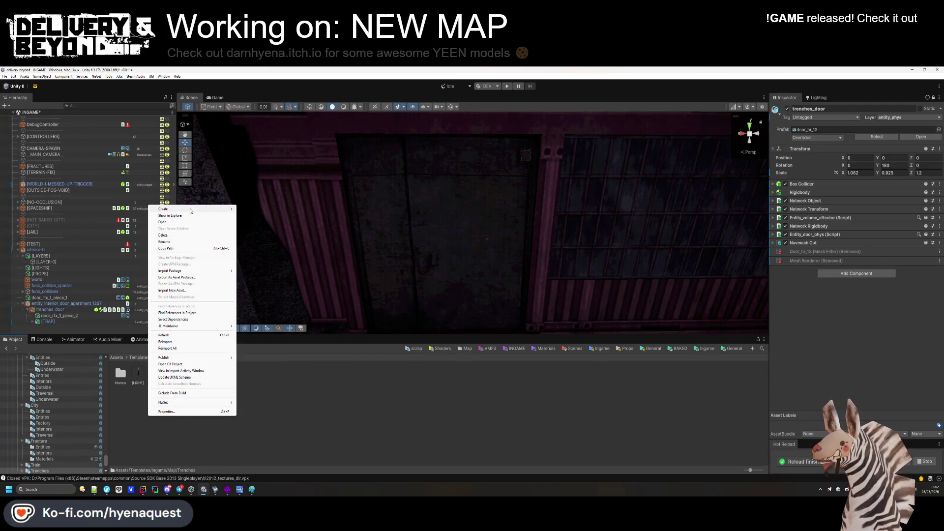
mouse_move(191, 210)
left_click(266, 190)
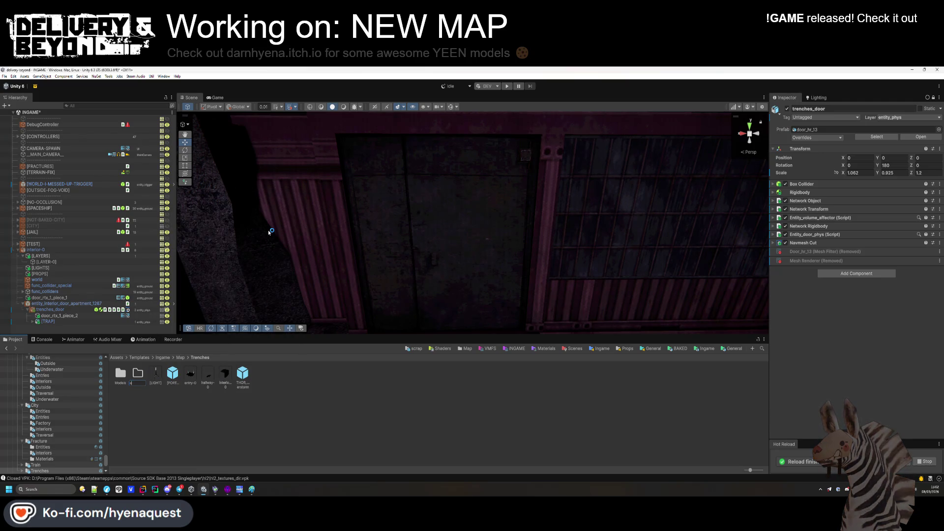
type("tities")
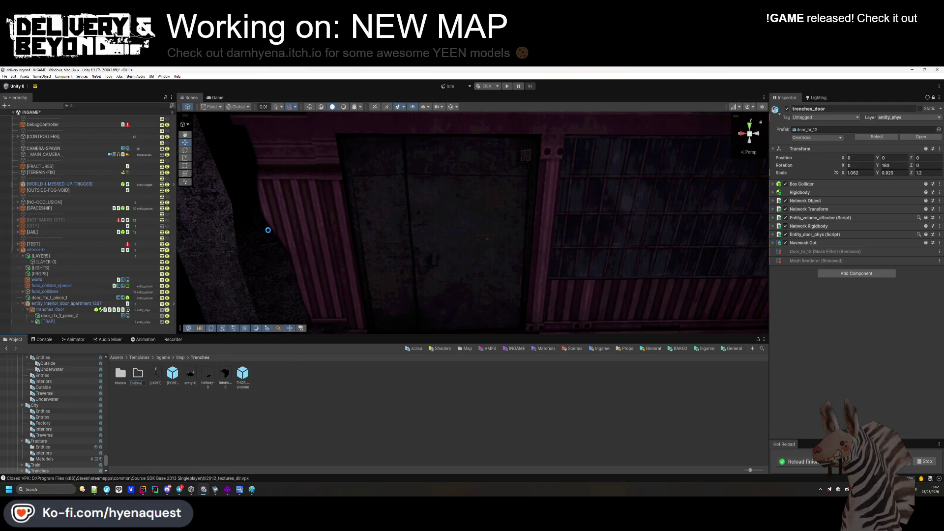
key("Return")
Move the THOR prefab into Entities and briefly open the [PORTAL] prefab.
left_click_drag(243, 374, 123, 374)
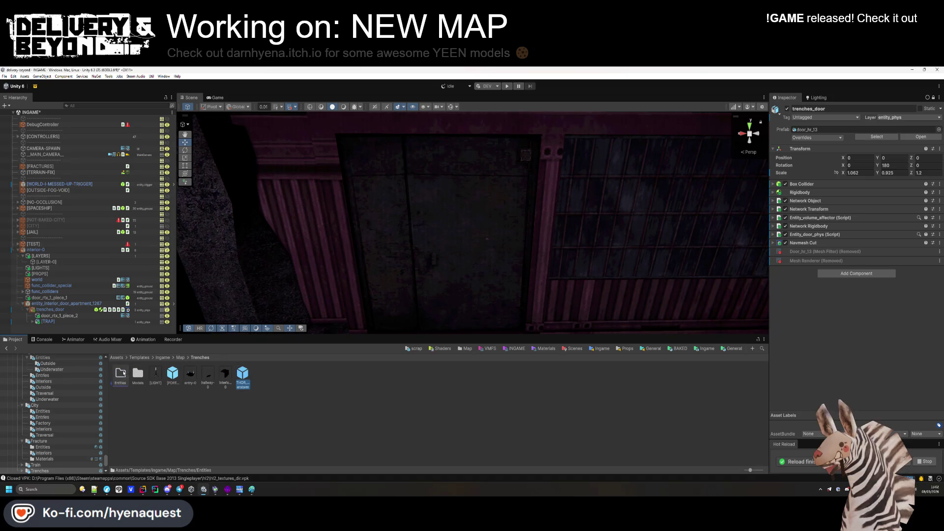
double_click(173, 378)
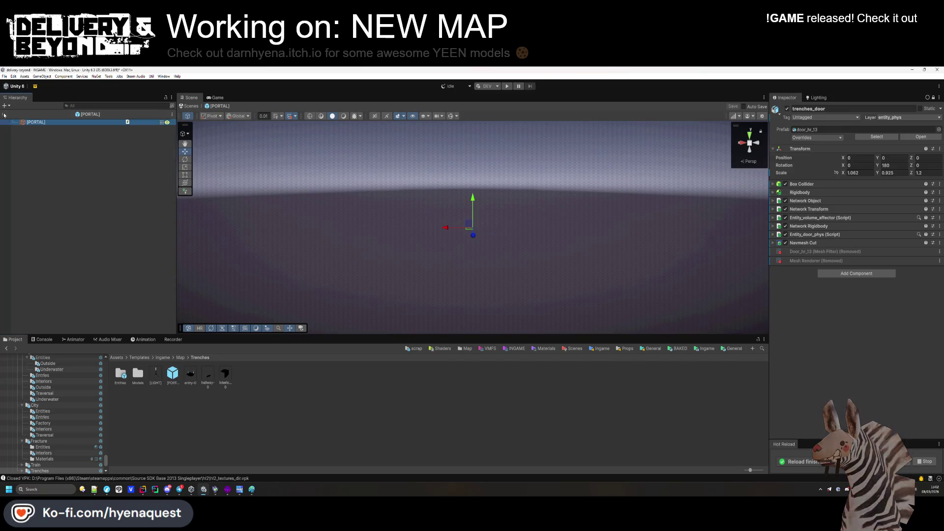
left_click(3, 114)
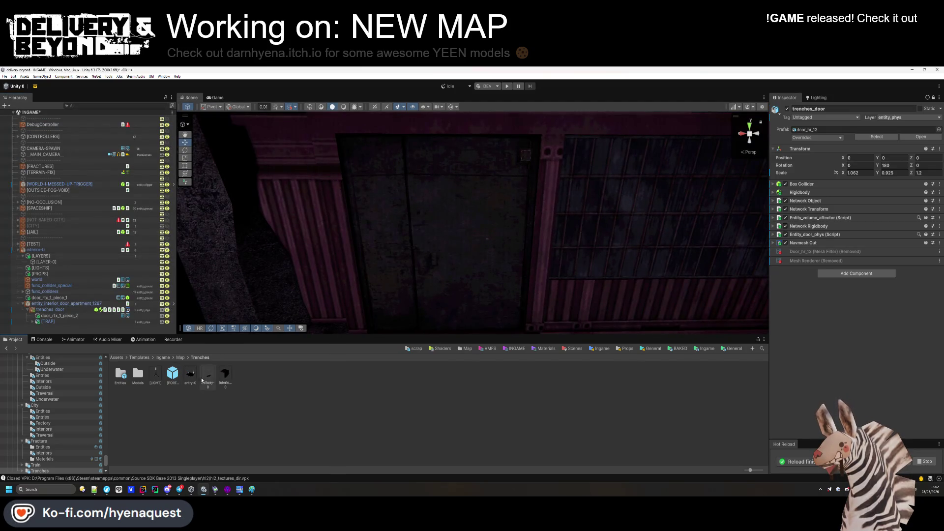
Save trenches_door as a new prefab and file it in the Entities folder.
left_click_drag(152, 388, 119, 375)
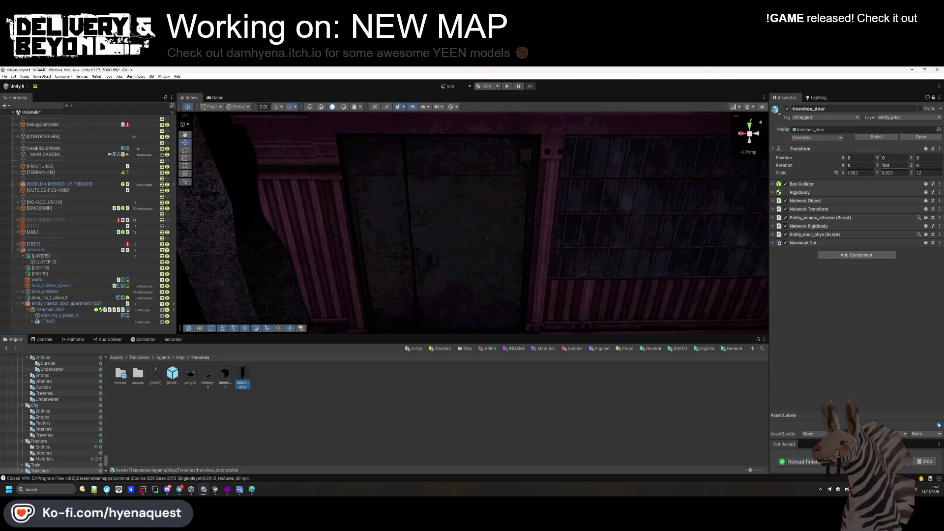
left_click_drag(121, 386, 121, 385)
left_click(49, 310)
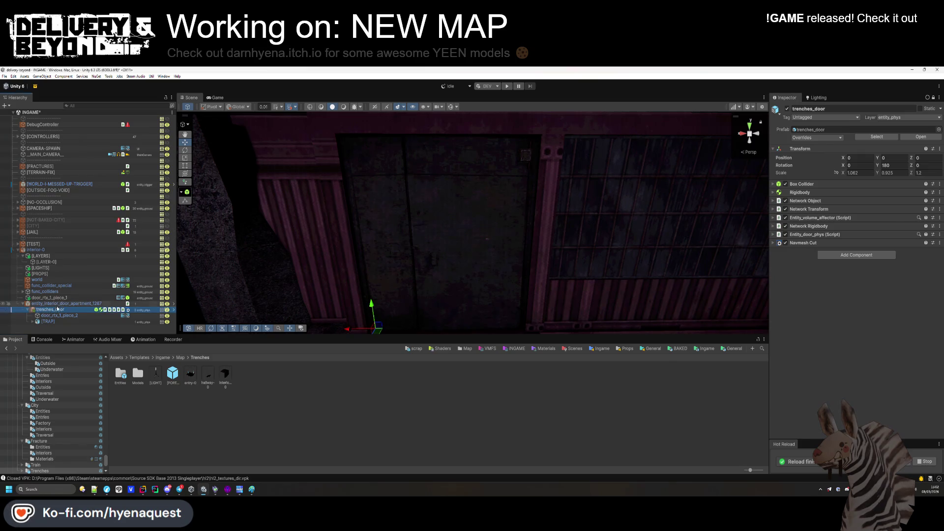
Frame the door and slide its second panel piece along X.
right_click(370, 290)
left_click_drag(347, 329, 363, 331)
key("ctrl+z")
key("f")
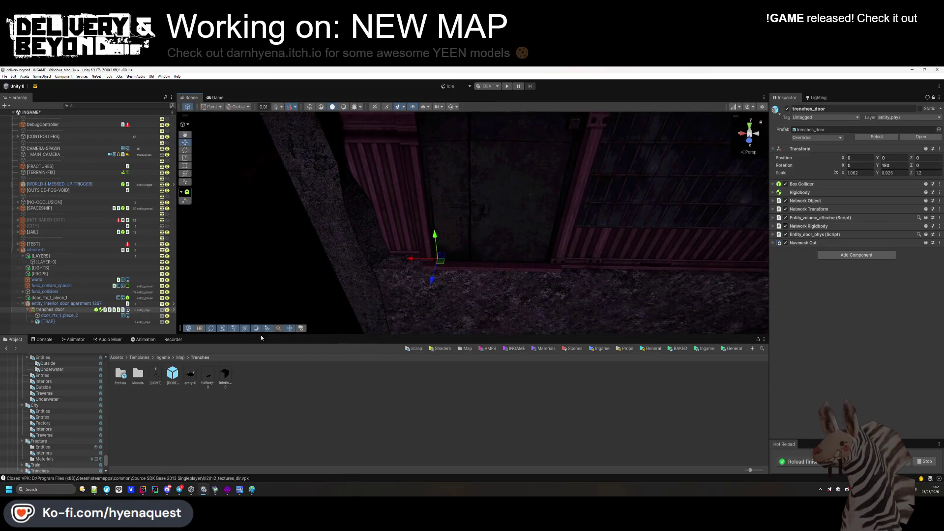
left_click(54, 315)
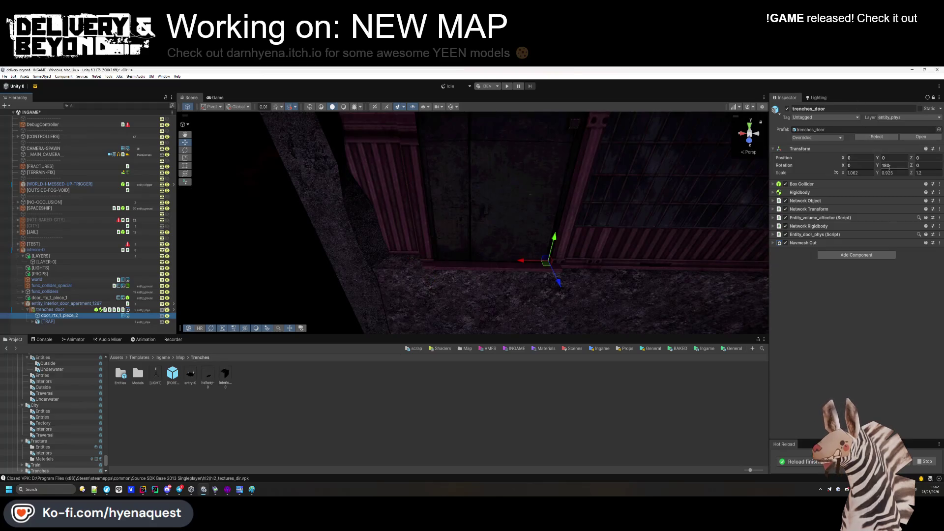
left_click_drag(529, 263, 494, 261)
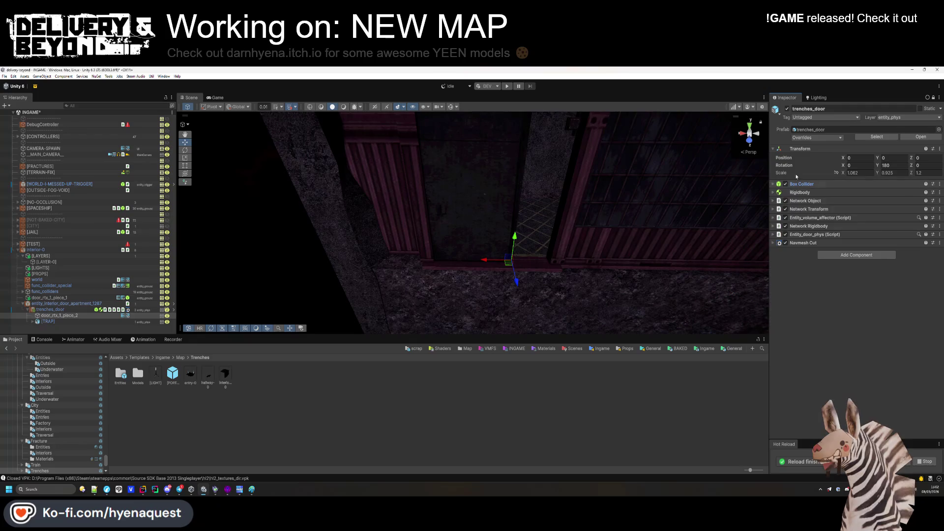
Show scene gizmos and try adjusting the door's Box Collider, undoing an extra collider.
left_click(452, 108)
left_click(801, 184)
right_click(799, 184)
left_click(823, 216)
key("Return")
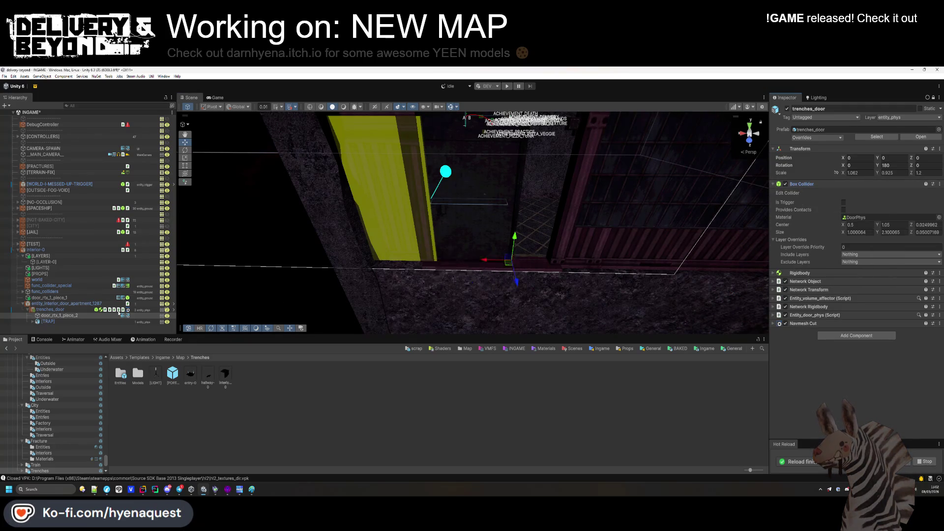
left_click(852, 339)
key("Return")
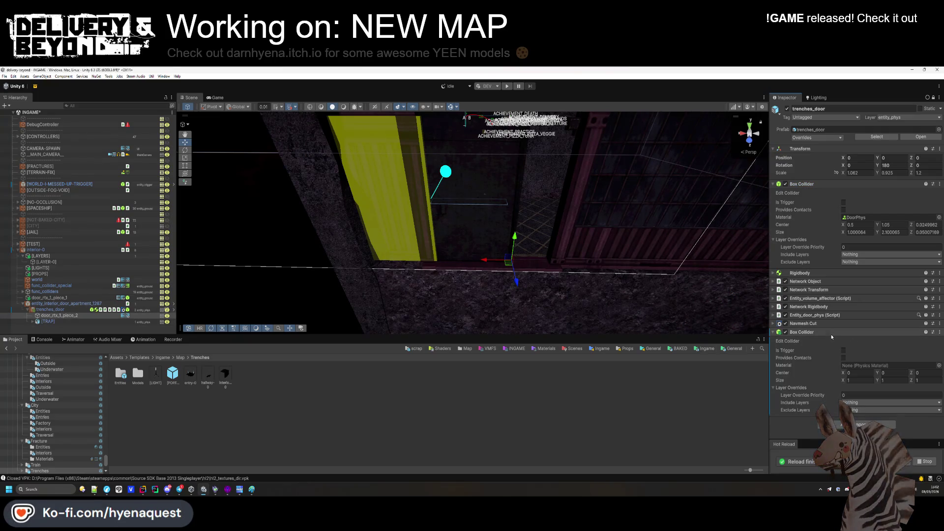
key("ctrl+z")
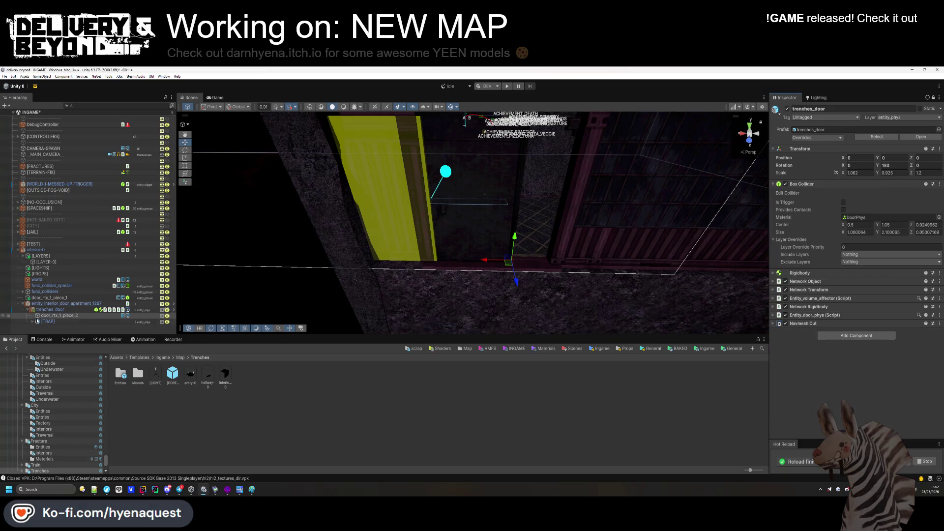
left_click(933, 100)
Remove the panel piece's Box Collider and inspect trenches_door's collider.
right_click(826, 182)
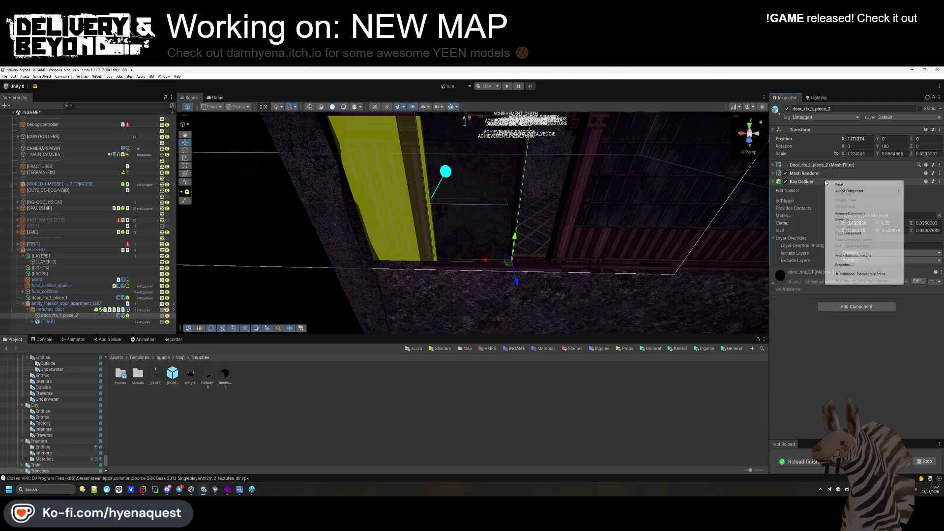
left_click(854, 225)
right_click(826, 182)
left_click(850, 213)
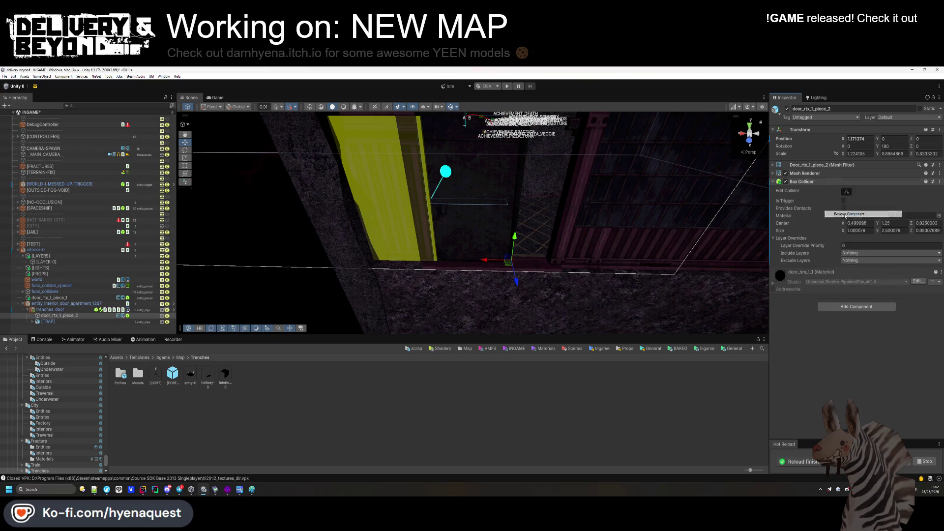
left_click(50, 309)
right_click(815, 185)
left_click(835, 236)
Move trenches_door forward along Z to 0.956.
left_click_drag(486, 275, 487, 249)
left_click(77, 315)
left_click(50, 309)
mouse_move(438, 326)
left_mouse_down()
mouse_move(405, 368)
mouse_move(397, 399)
mouse_move(506, 280)
mouse_move(618, 295)
mouse_move(490, 290)
left_mouse_up()
left_click_drag(473, 301, 492, 275)
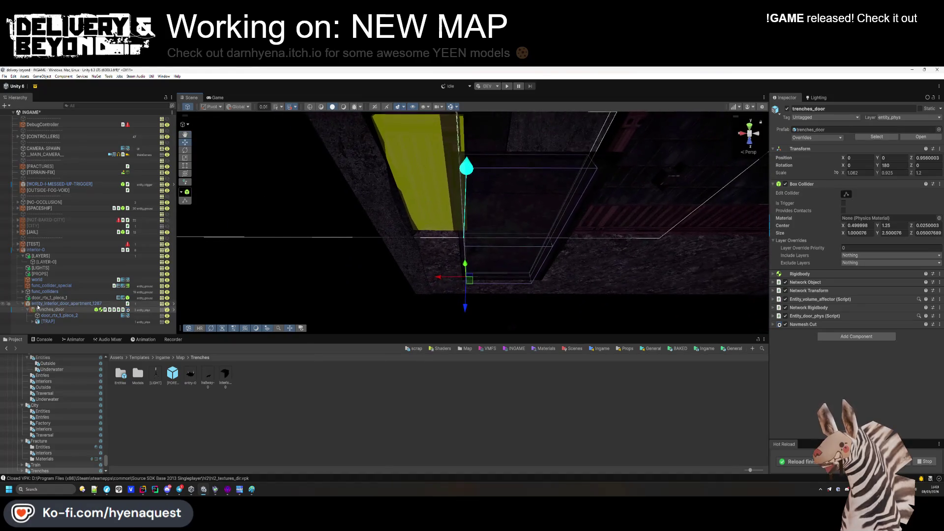
Reset door_rtx_1_piece_2 to Position X 0 and Scale 1, 1, 1.
left_click(492, 275)
left_click(855, 138)
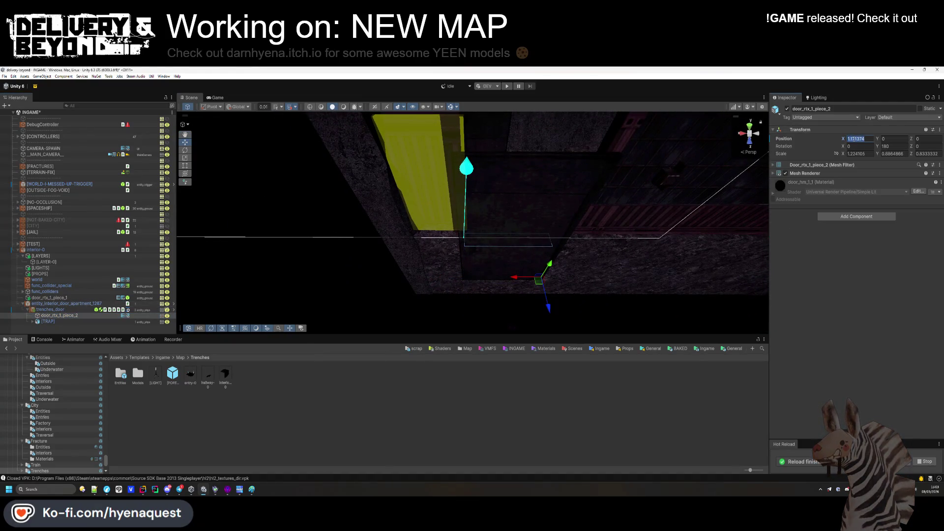
type("0")
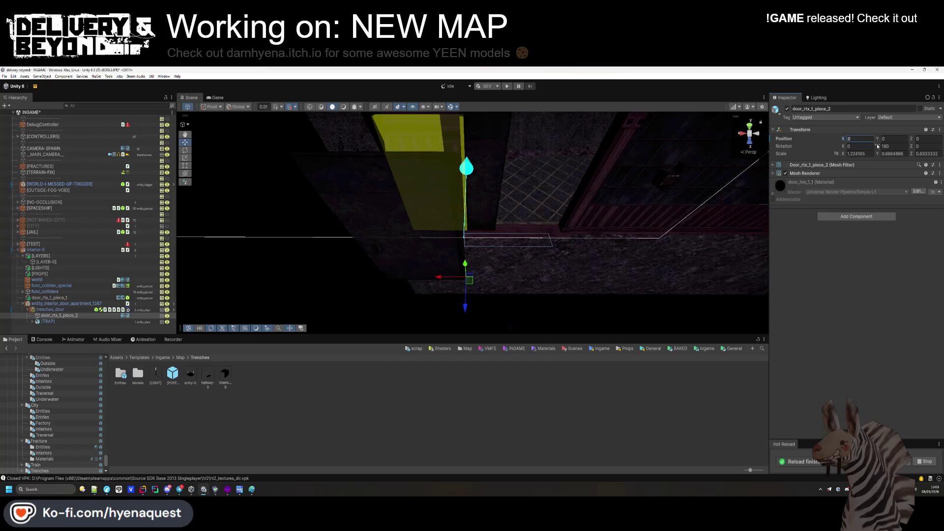
type("1")
left_click(893, 154)
type("1")
mouse_move(275, 216)
left_mouse_down()
mouse_move(282, 205)
mouse_move(273, 227)
left_mouse_up()
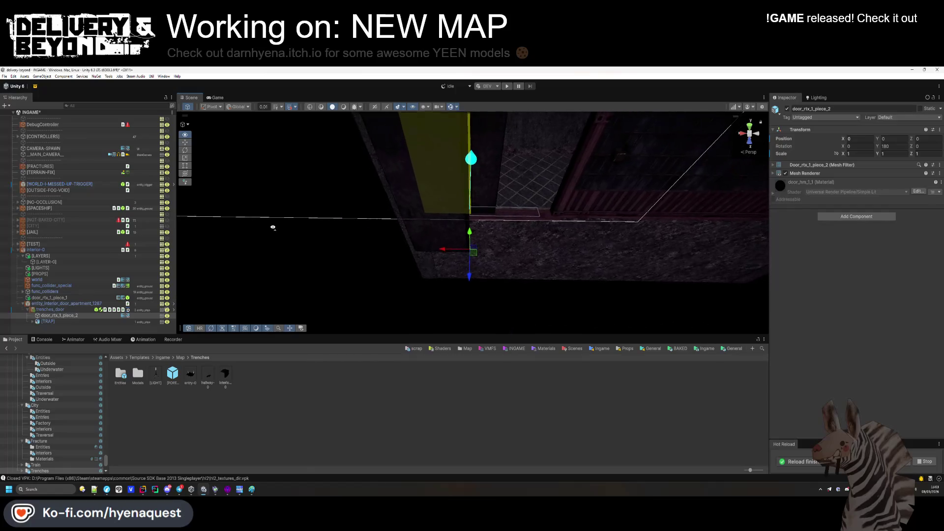
Select the trenches_door root and try removing its Box Collider.
left_click(433, 167)
left_click_drag(432, 167, 416, 204)
right_click(826, 184)
left_click(845, 224)
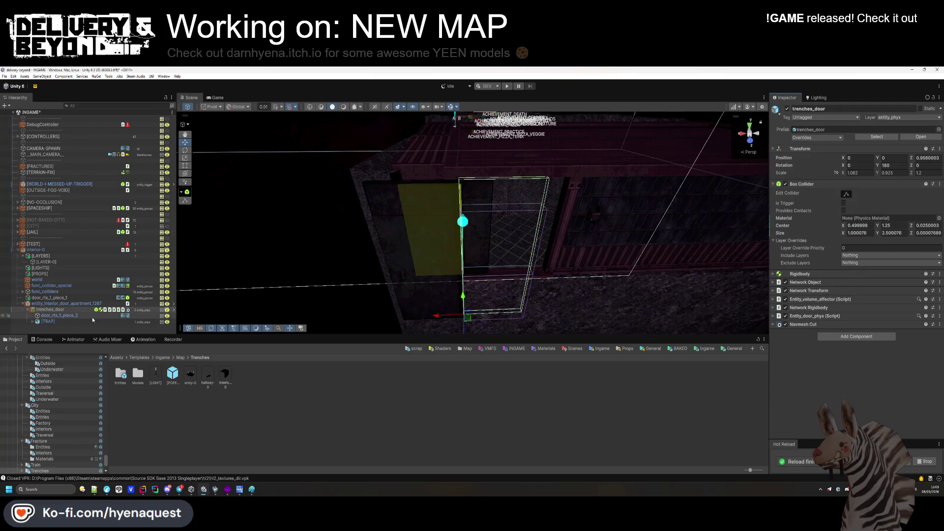
Copy the panel piece's Box Collider values onto trenches_door's Box Collider.
left_click(74, 316)
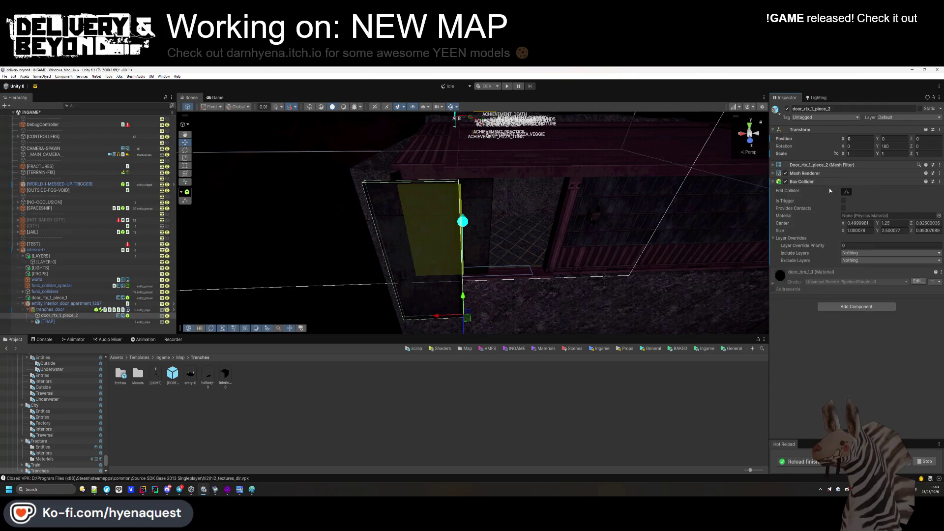
right_click(826, 182)
left_click(870, 236)
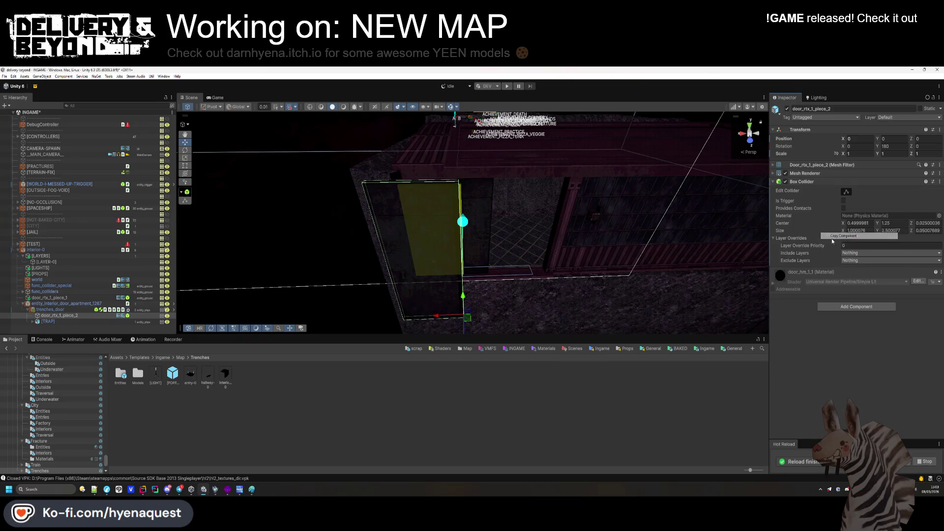
left_click(82, 309)
right_click(820, 184)
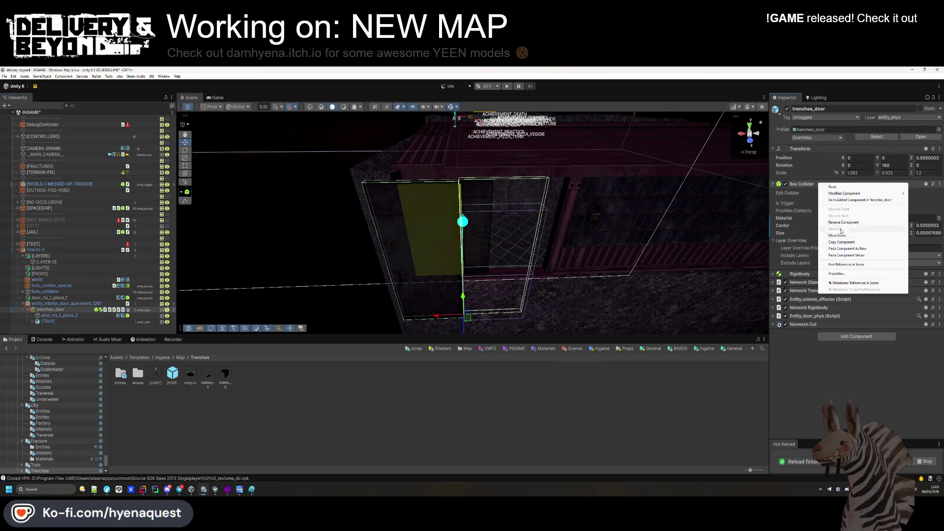
left_click(843, 255)
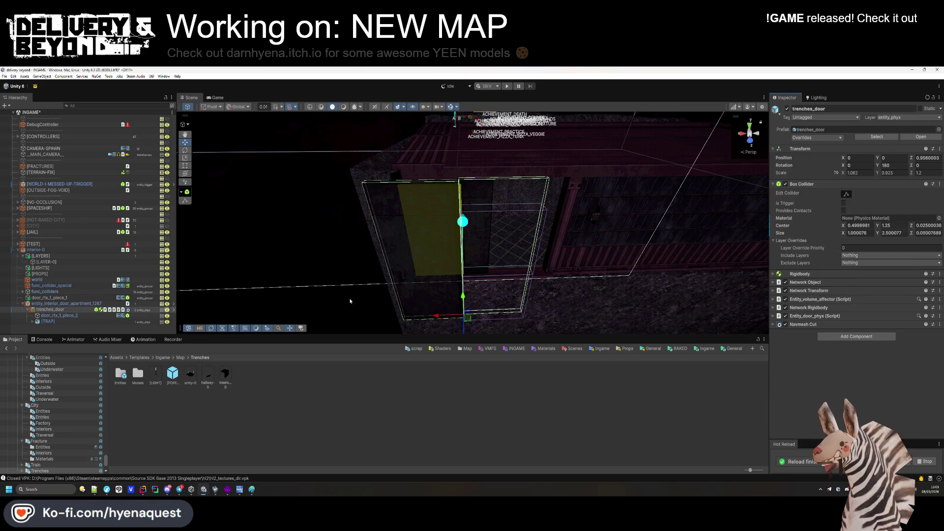
left_click(64, 303)
left_click(64, 309)
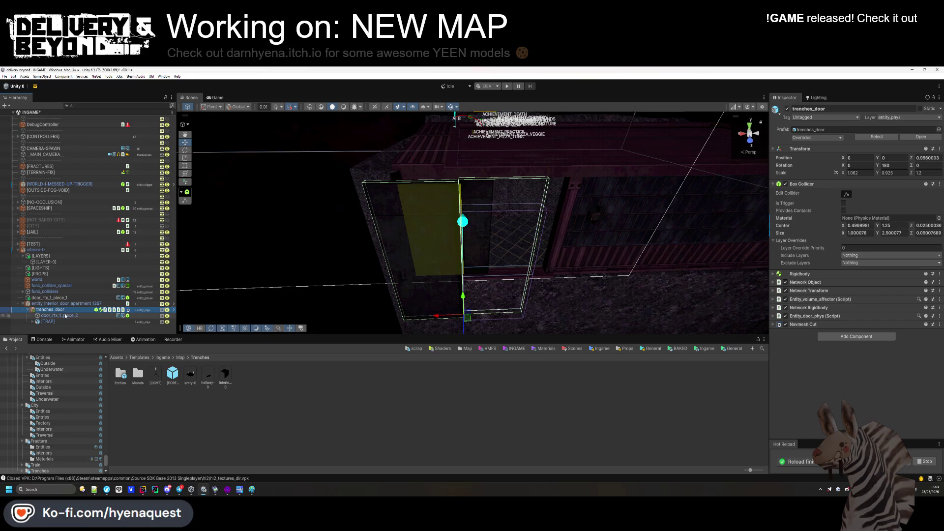
Set the panel piece's Rotation Y to 0 and remove its Box Collider.
left_click(59, 315)
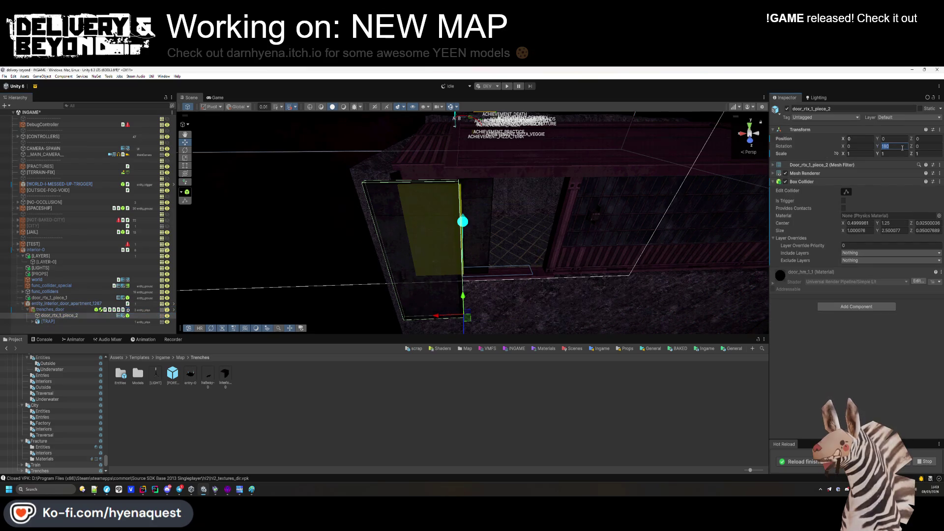
left_click(903, 147)
type("0")
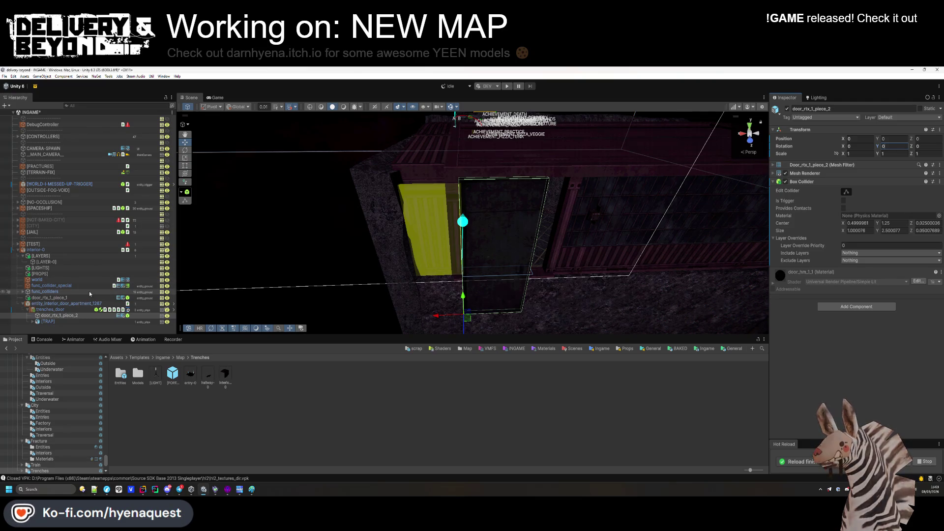
left_click(112, 309)
left_click(113, 314)
right_click(801, 182)
left_click(817, 231)
right_click(801, 181)
left_click(831, 216)
Select trenches_door, then its parent entity_interior_door_apartment_1267.
left_click(54, 309)
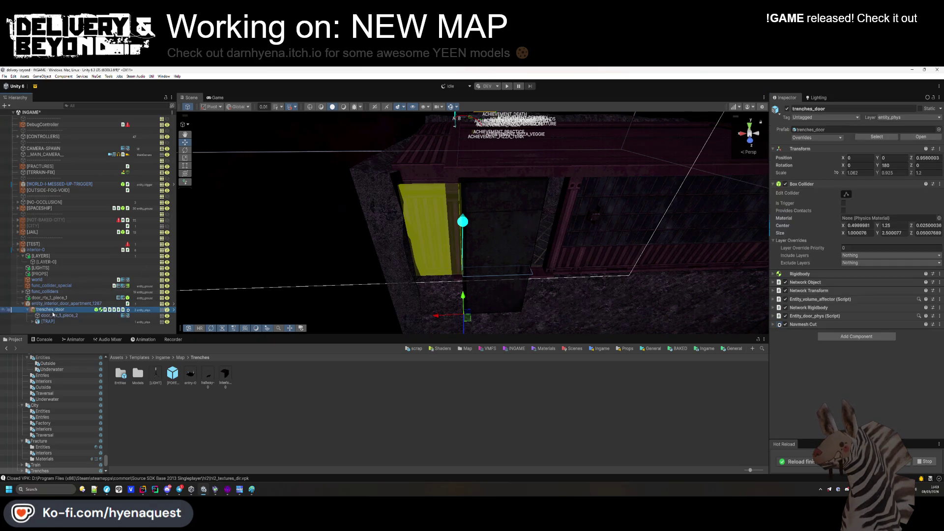
mouse_move(472, 256)
left_mouse_down()
mouse_move(450, 258)
mouse_move(465, 259)
left_mouse_up()
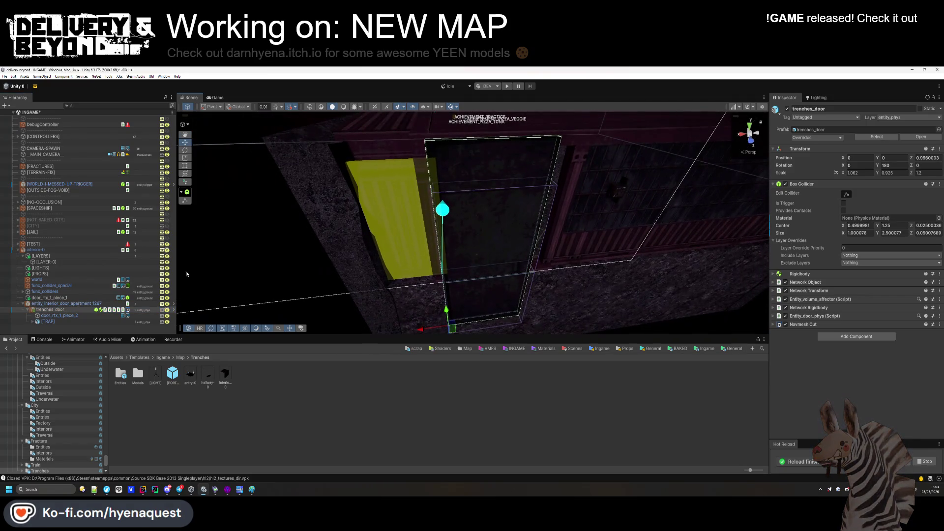
left_click(45, 304)
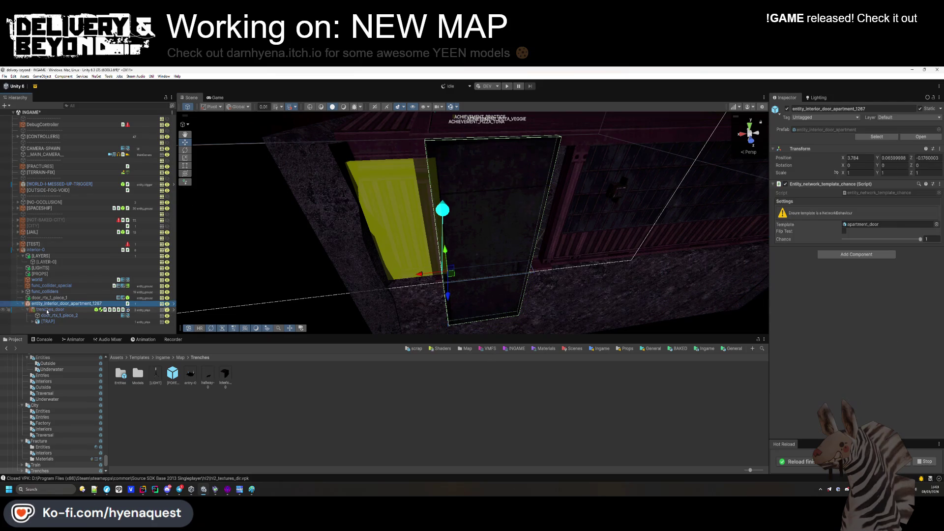
Set the trenches_door scale to 1, 1, 1.
left_click(47, 311)
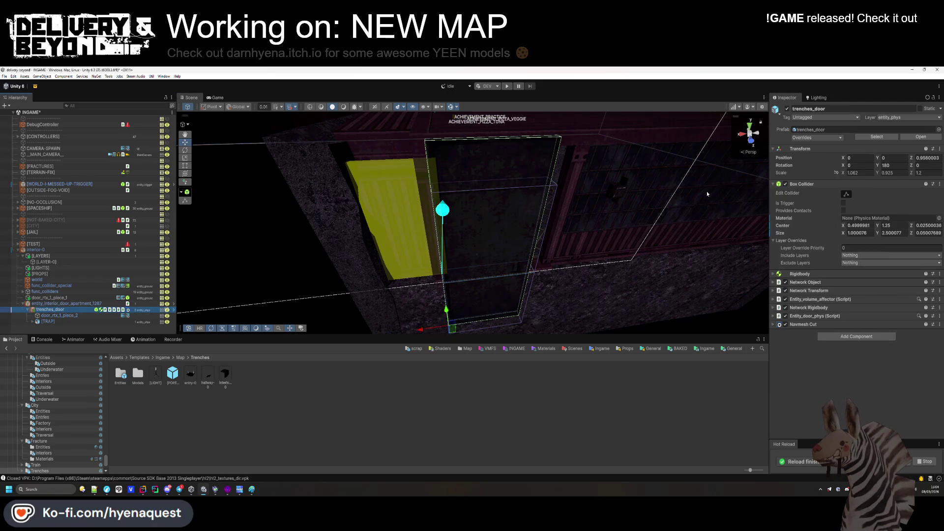
left_click_drag(532, 243, 520, 248)
type("1")
key("Tab")
type("1")
key("Tab")
type("1")
key("Return")
mouse_move(536, 241)
left_mouse_down()
mouse_move(517, 252)
mouse_move(559, 283)
mouse_move(492, 295)
left_mouse_up()
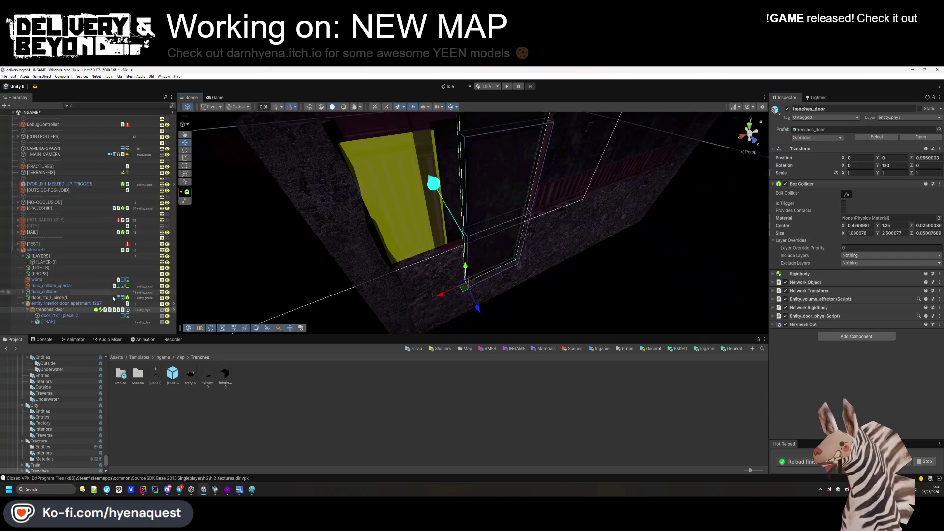
Inspect the door entity's parts, including the mesh piece and [TRAP], then select trenches_door.
left_click(71, 304)
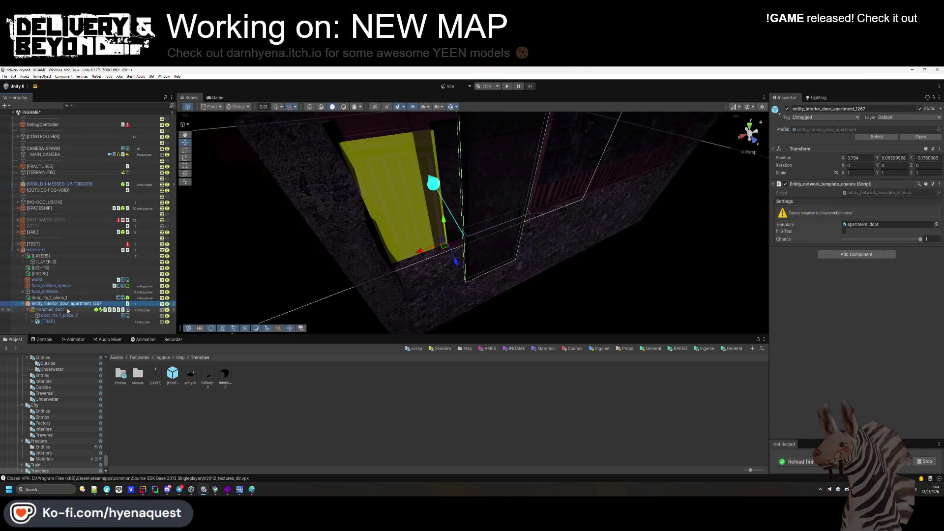
left_click(69, 310)
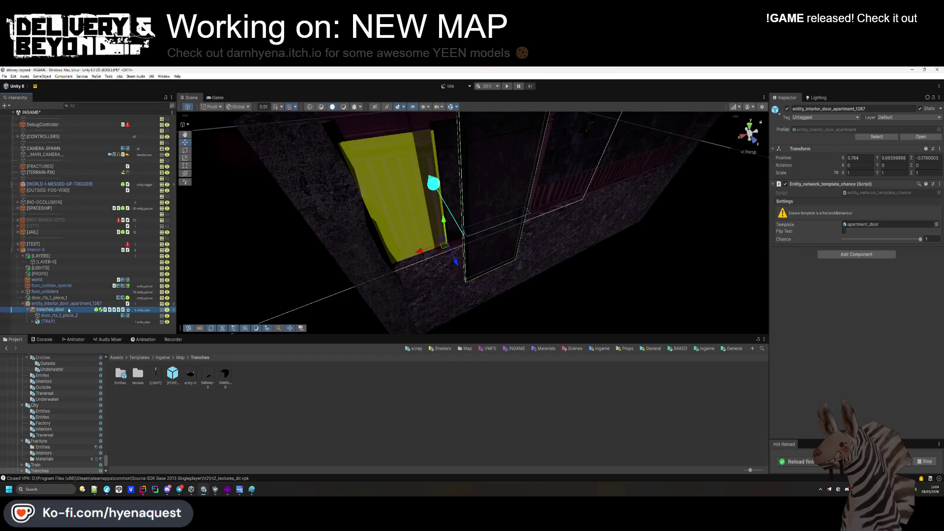
left_click(59, 317)
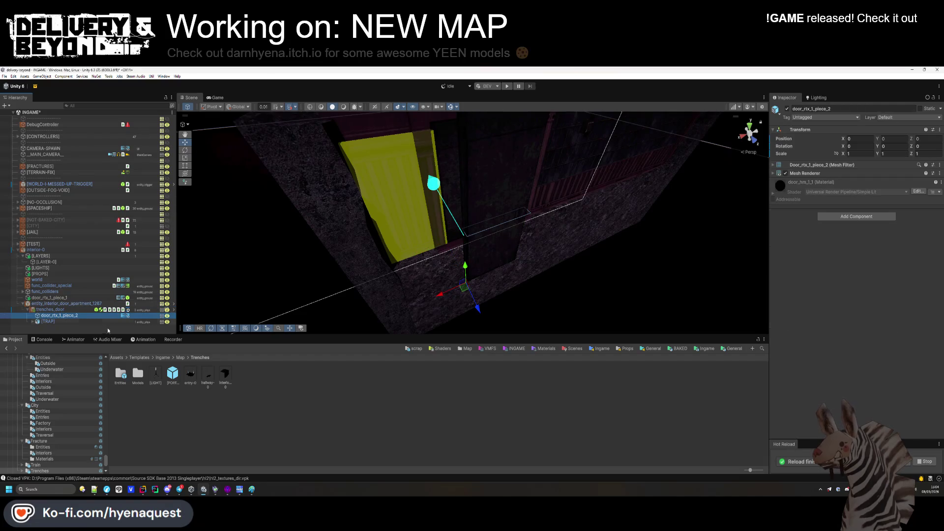
double_click(55, 322)
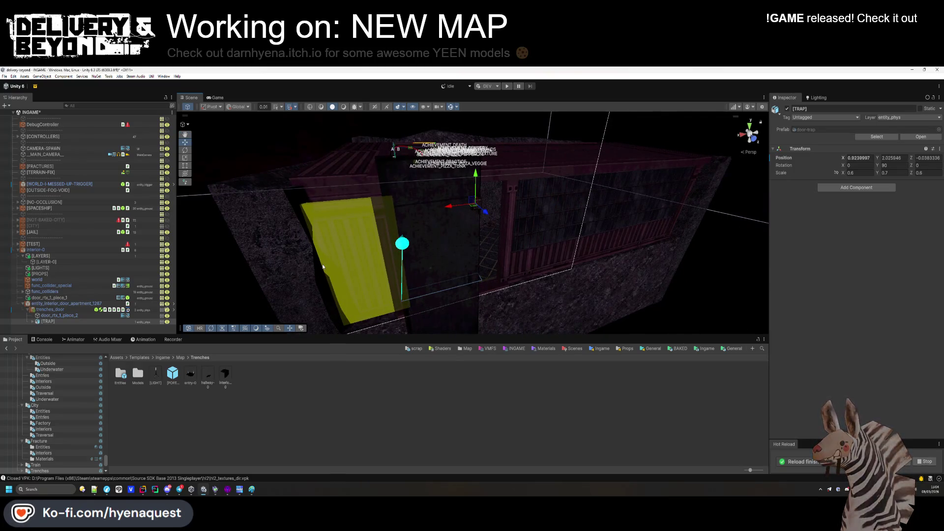
left_click(82, 325)
left_click(43, 310)
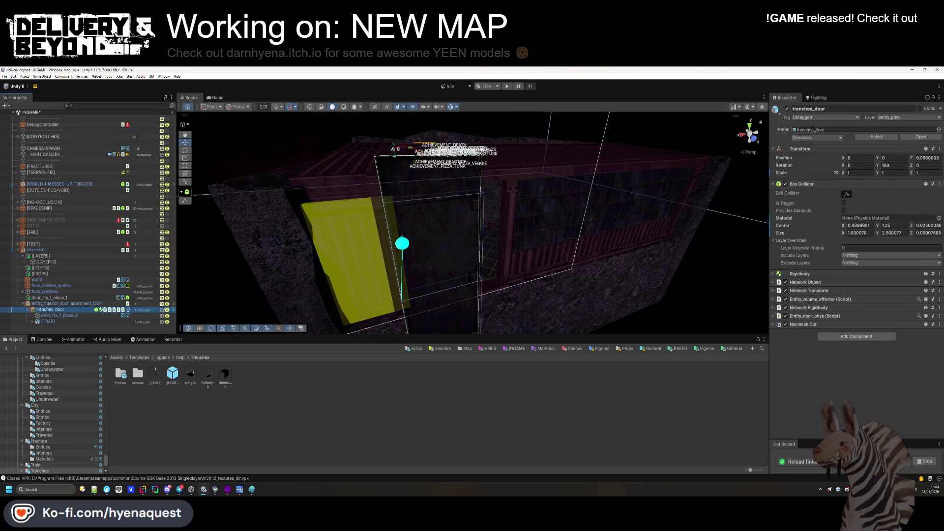
Set trenches_door Position Z to 0 and Apply All overrides to its prefab.
left_click(816, 138)
left_click(864, 225)
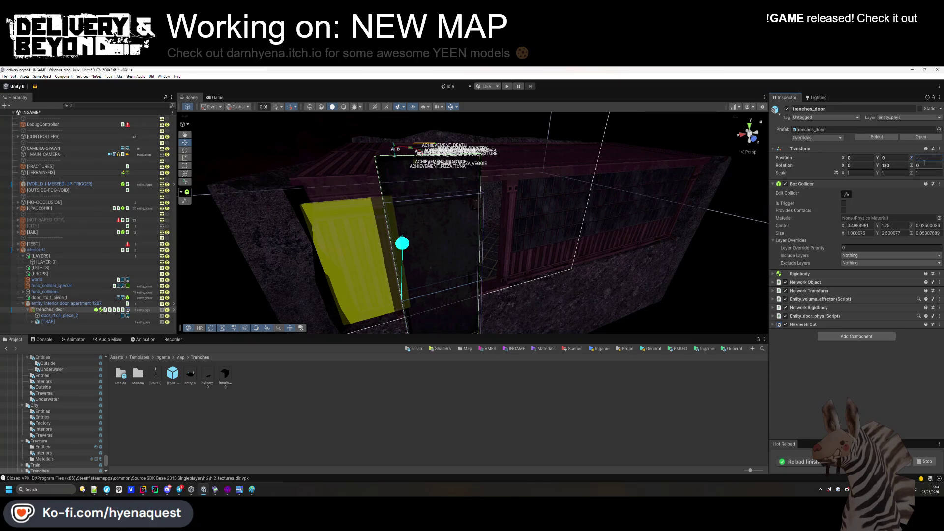
type("0")
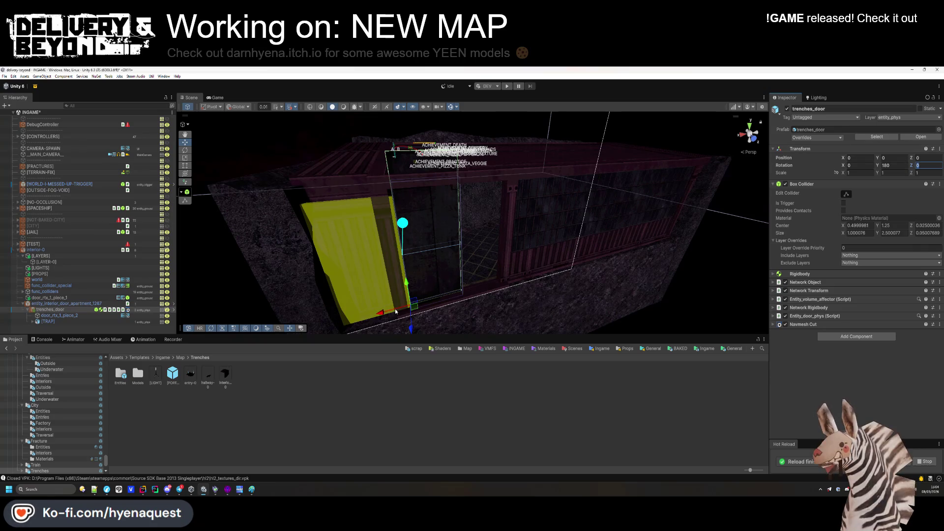
left_click(822, 138)
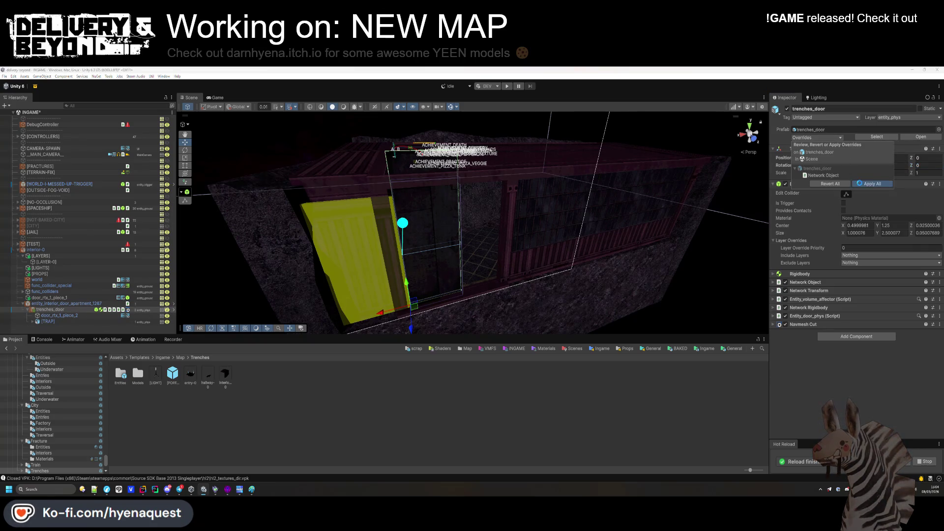
left_click(872, 184)
double_click(121, 373)
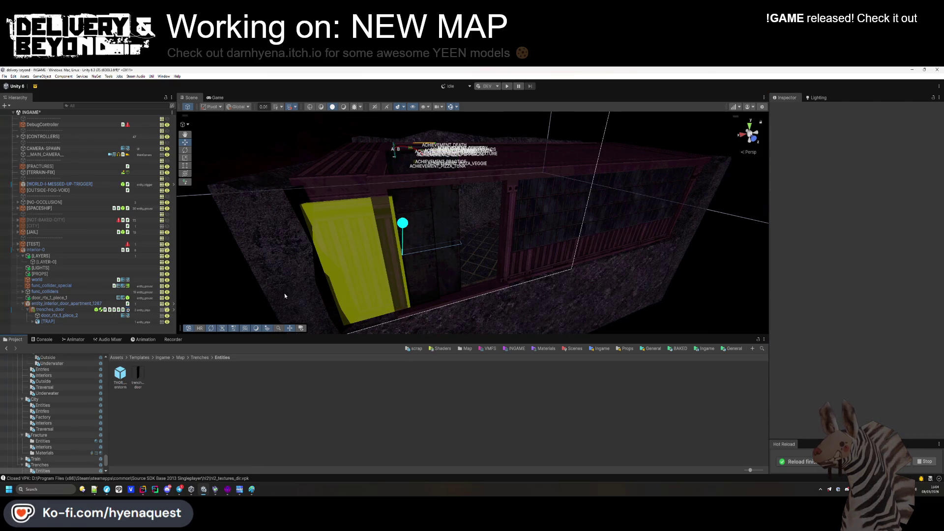
double_click(67, 303)
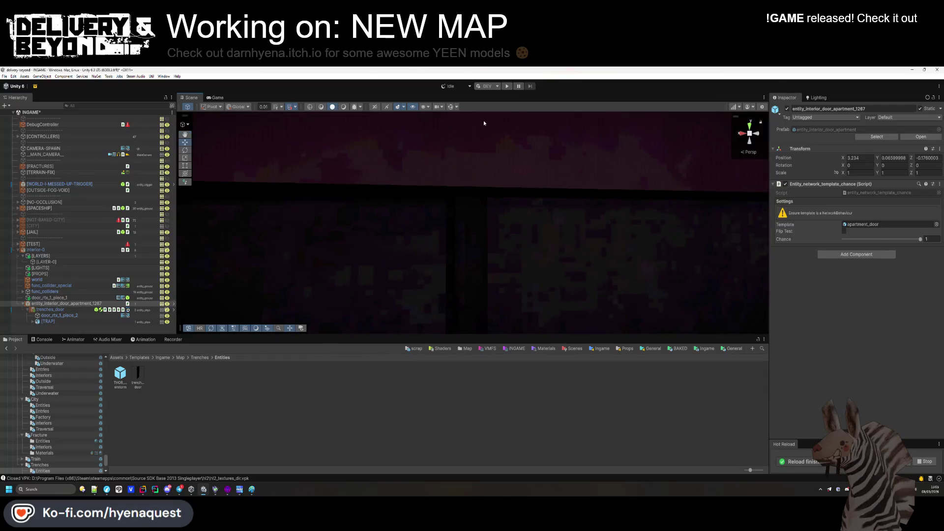
Switch to Hammer++ and select the apartment door entity in the map.
key("alt+Tab")
scroll(655, 152, "up", 2)
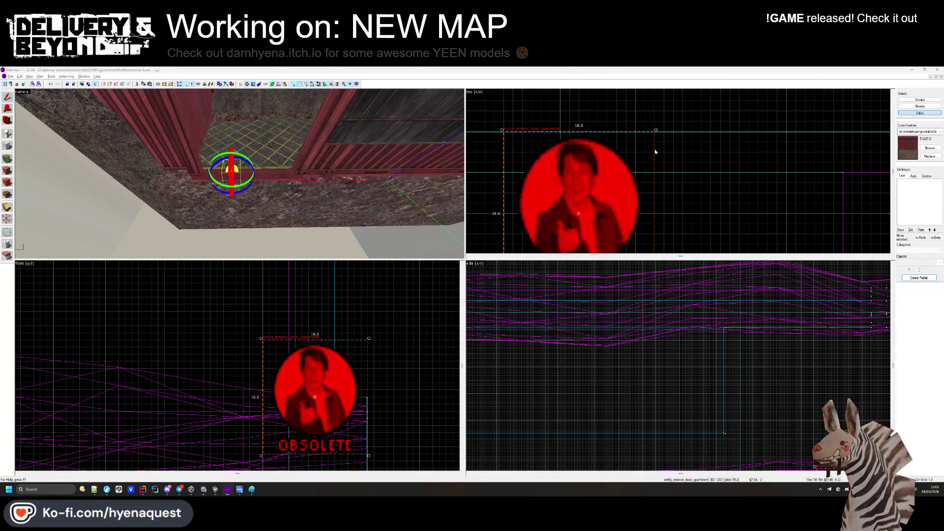
key("alt+Tab")
key("alt+Tab")
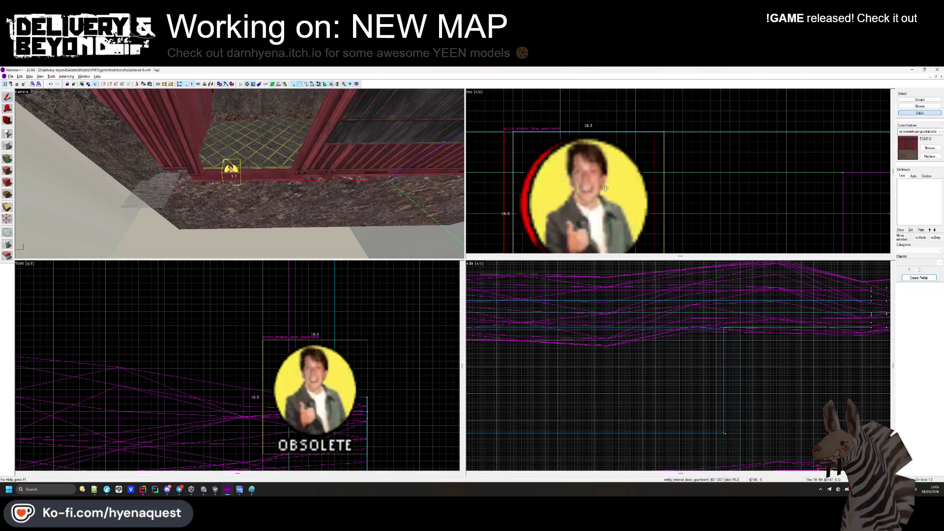
left_click(606, 188)
scroll(671, 118, "up", 3)
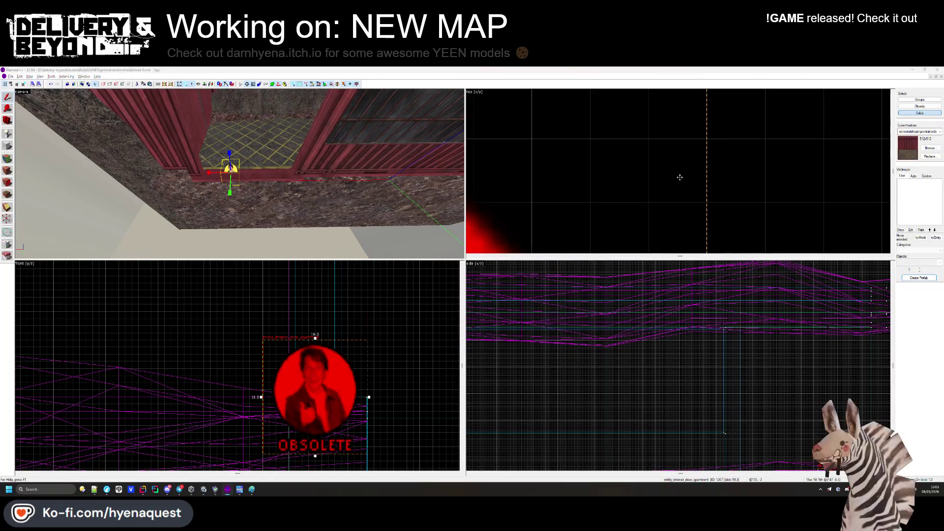
Return to Unity and select the trenches_door child object.
key("alt+Tab")
left_click_drag(460, 234, 452, 271)
key("alt+Tab")
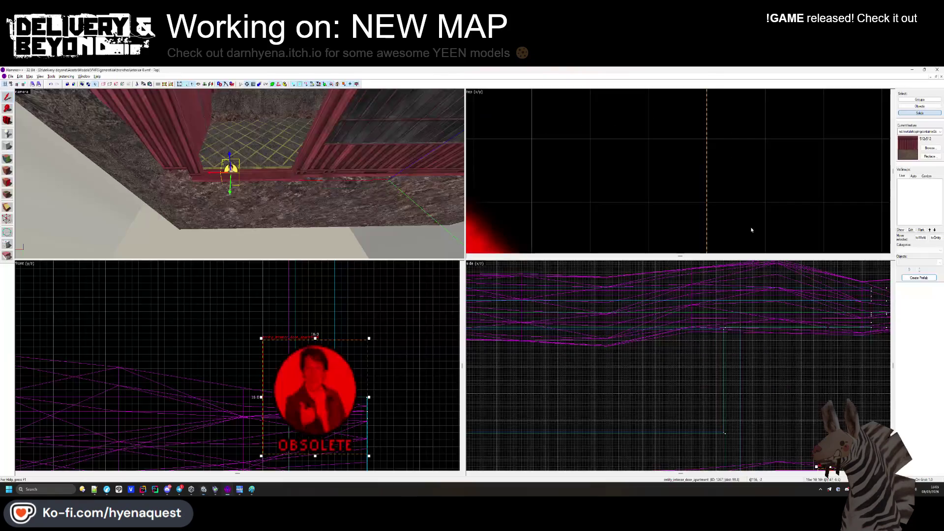
key("alt+Tab")
left_click(498, 215)
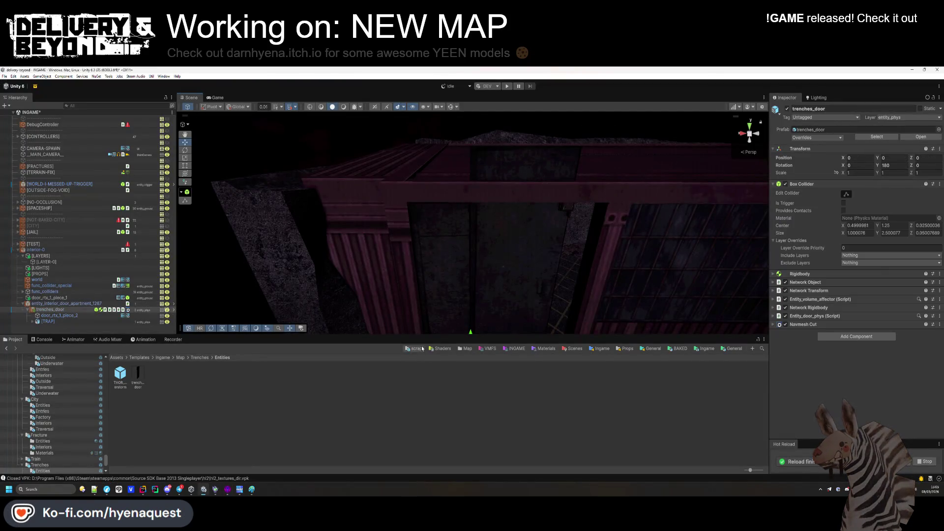
Set trenches_door Y rotation to 0 and the apartment door entity root to 180.
left_click(65, 315)
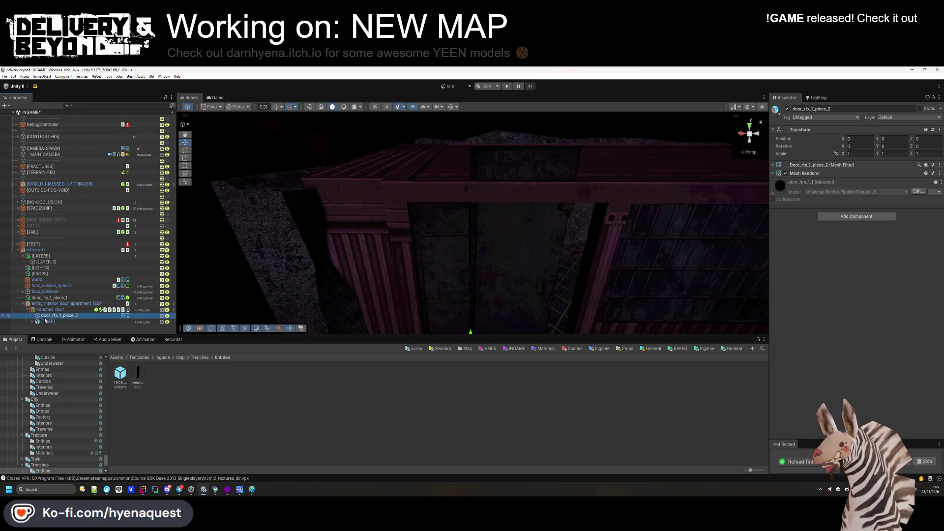
left_click(497, 216)
left_click(897, 167)
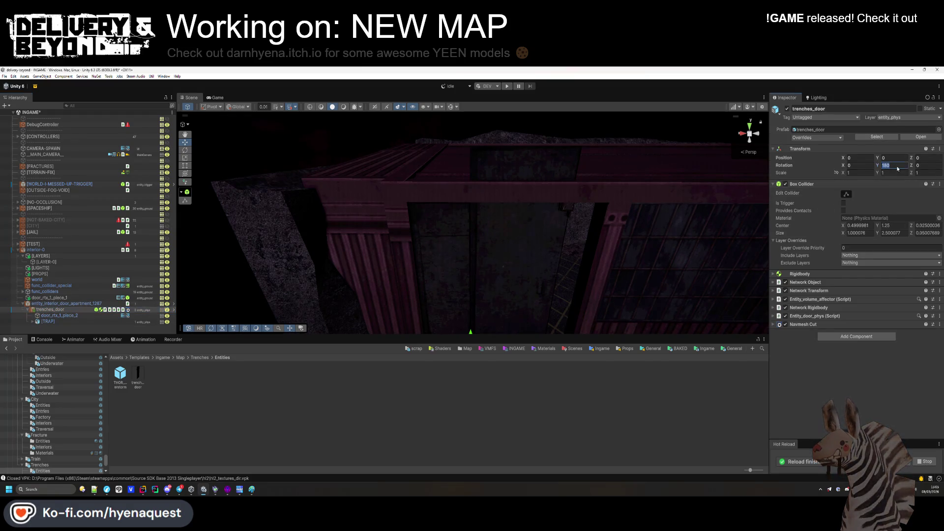
type("0")
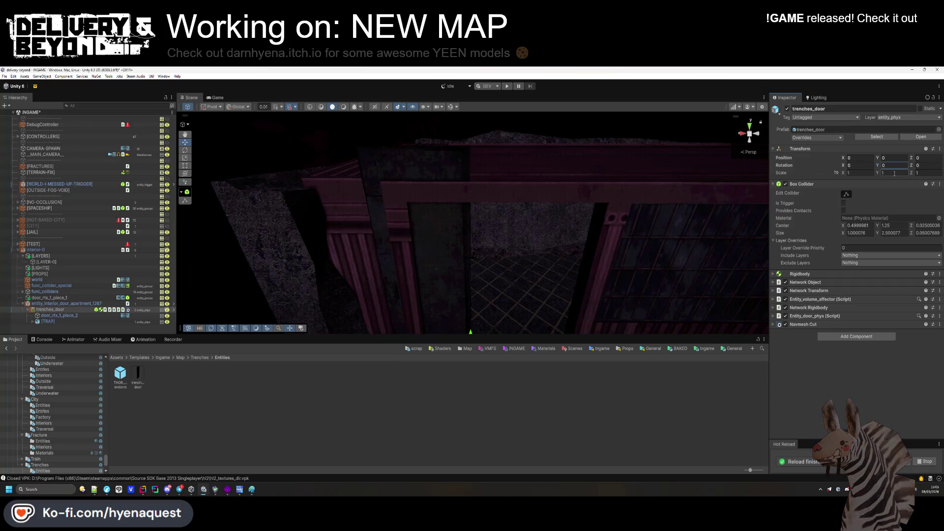
left_click(54, 305)
left_click(888, 165)
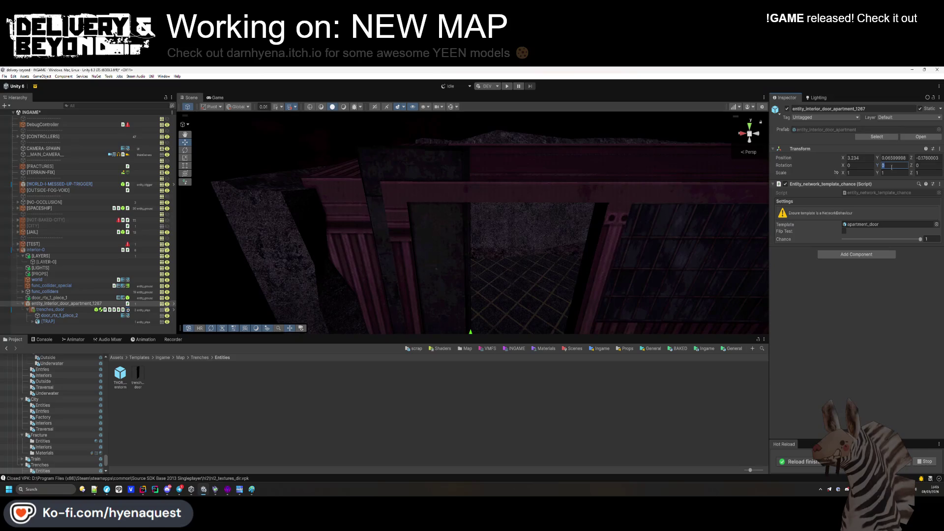
type("180")
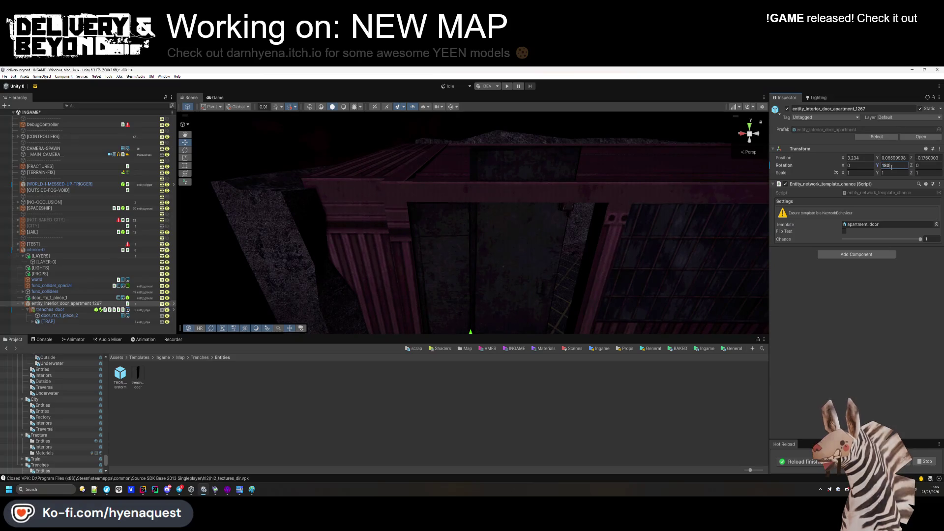
left_click(865, 285)
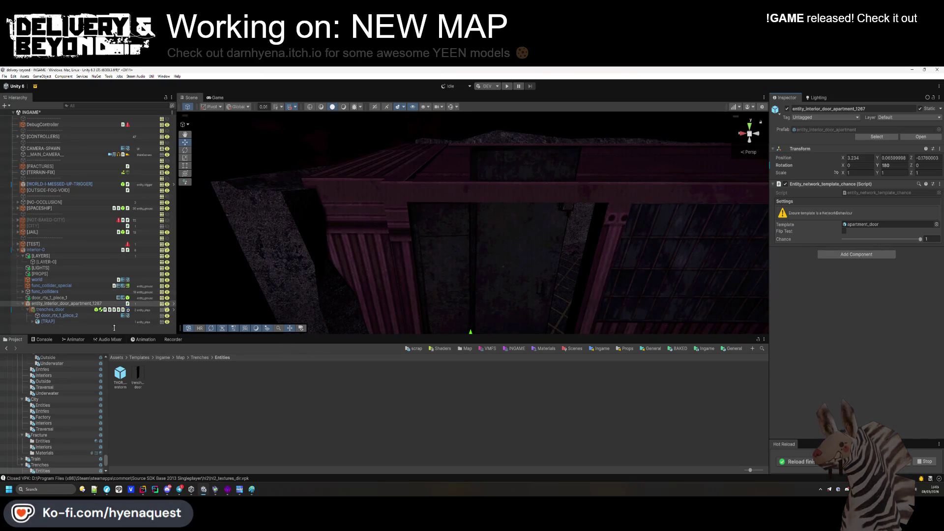
Rescale trenches_door to about 1.29 wide and 0.818 tall to fit the doorway.
left_click(73, 310)
key("f")
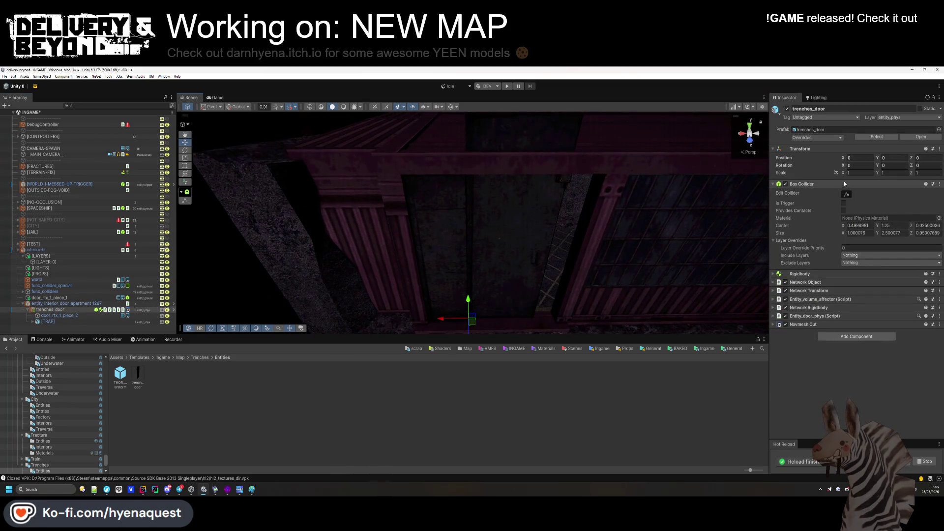
left_click_drag(879, 175, 875, 174)
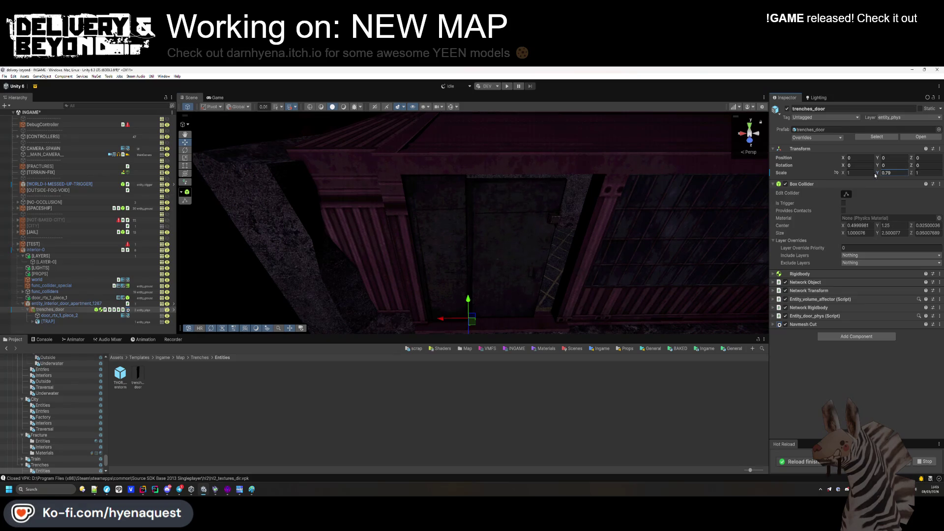
mouse_move(663, 198)
left_mouse_down()
mouse_move(575, 223)
mouse_move(560, 213)
mouse_move(552, 121)
mouse_move(551, 154)
left_mouse_up()
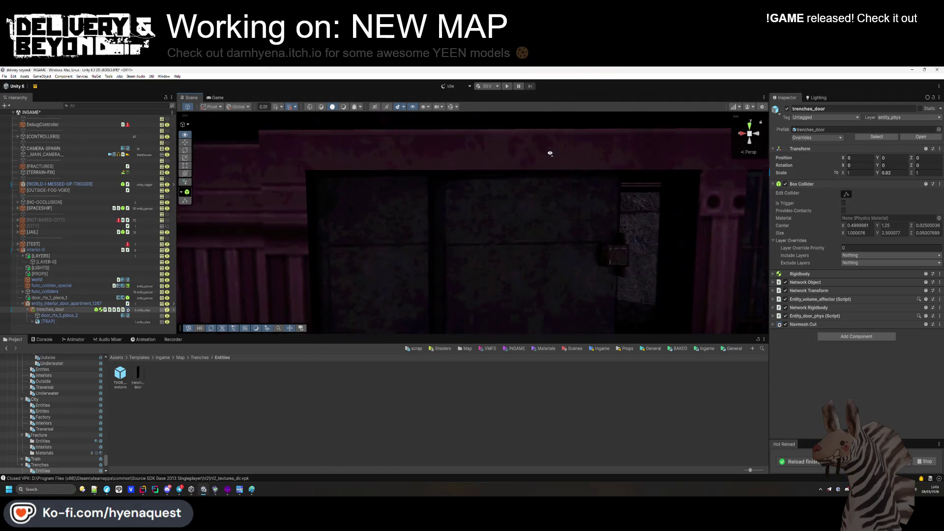
key("f")
left_click_drag(845, 174, 850, 174)
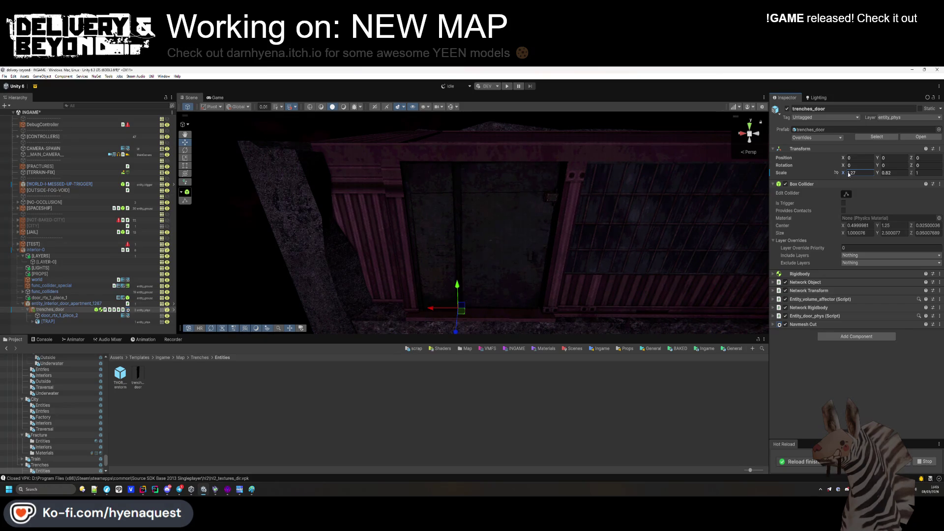
mouse_move(605, 186)
left_mouse_down()
mouse_move(597, 218)
mouse_move(618, 181)
mouse_move(609, 183)
mouse_move(620, 181)
left_mouse_up()
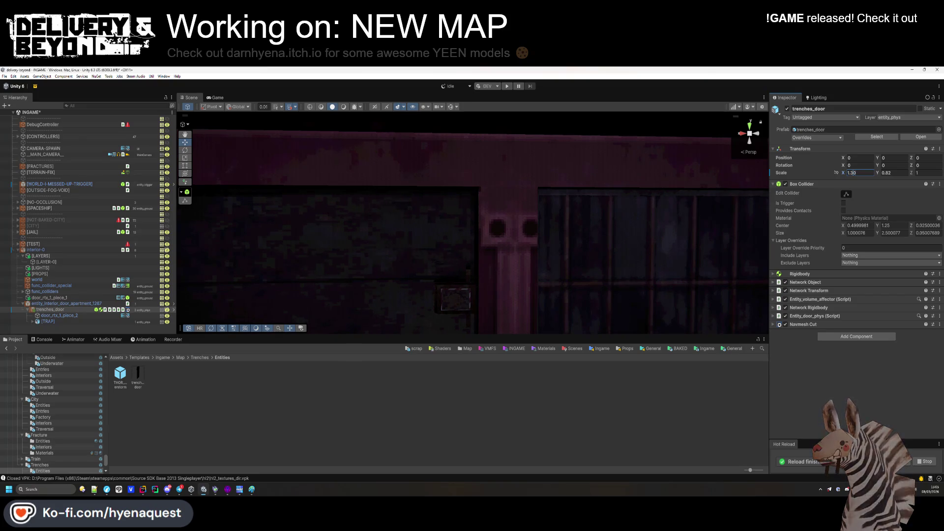
key("BackSpace")
type("29")
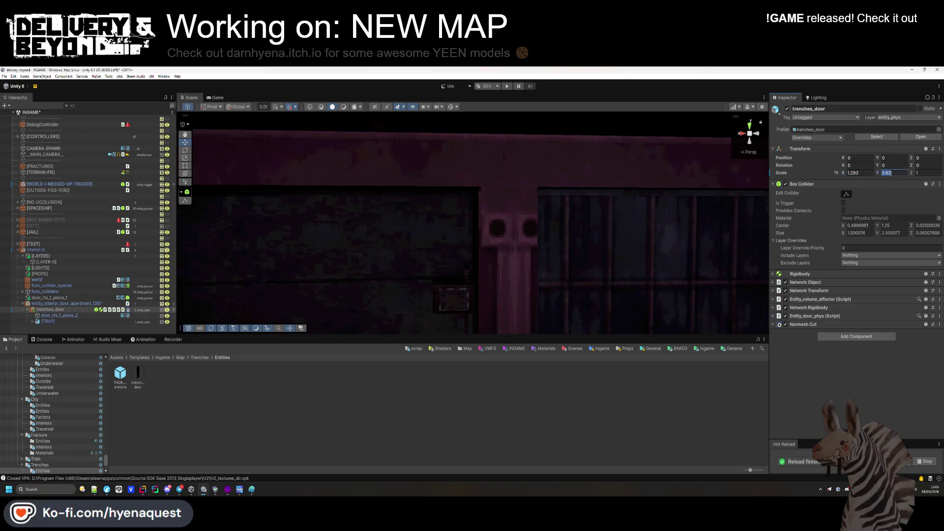
type("0.81")
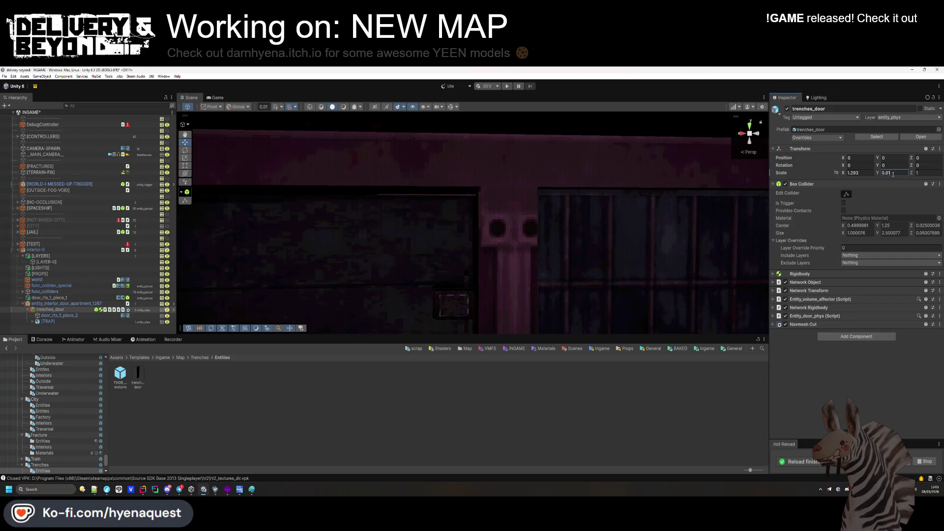
type("8")
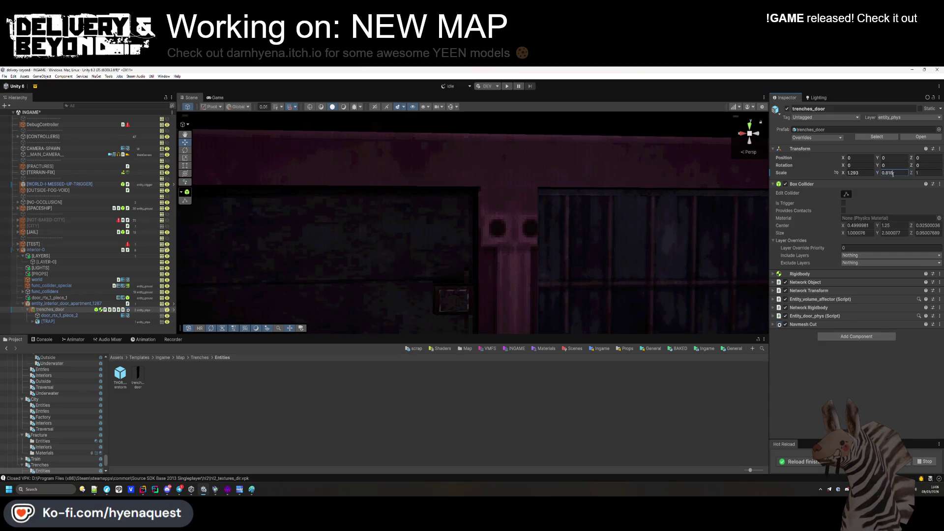
mouse_move(581, 185)
left_mouse_down()
mouse_move(581, 196)
mouse_move(577, 173)
mouse_move(581, 232)
mouse_move(584, 167)
left_mouse_up()
Set the [TRAP] object's height scale to 0.86 and nudge it slightly along X.
left_click(46, 321)
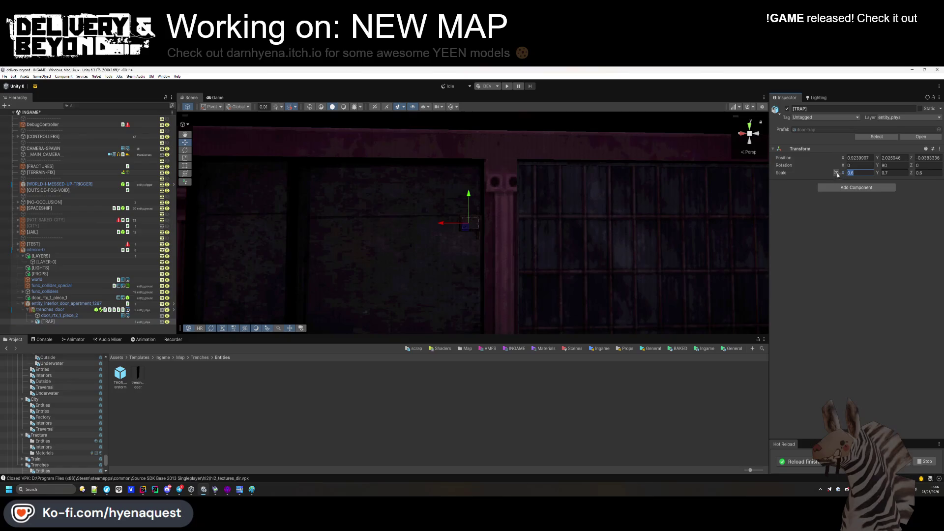
double_click(884, 173)
type("0.86")
left_click_drag(441, 225, 444, 225)
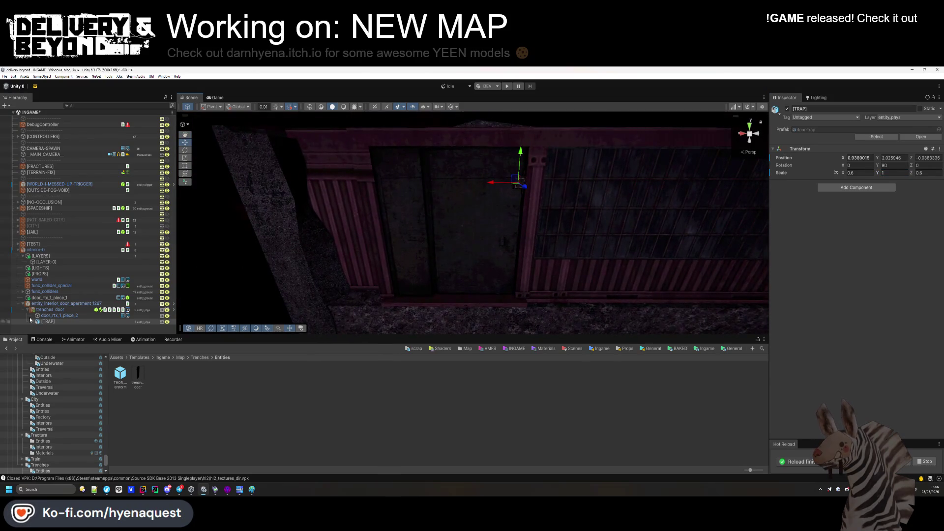
Apply trenches_door's Scale override to its prefab.
left_click(262, 284)
left_click(816, 137)
left_click(862, 204)
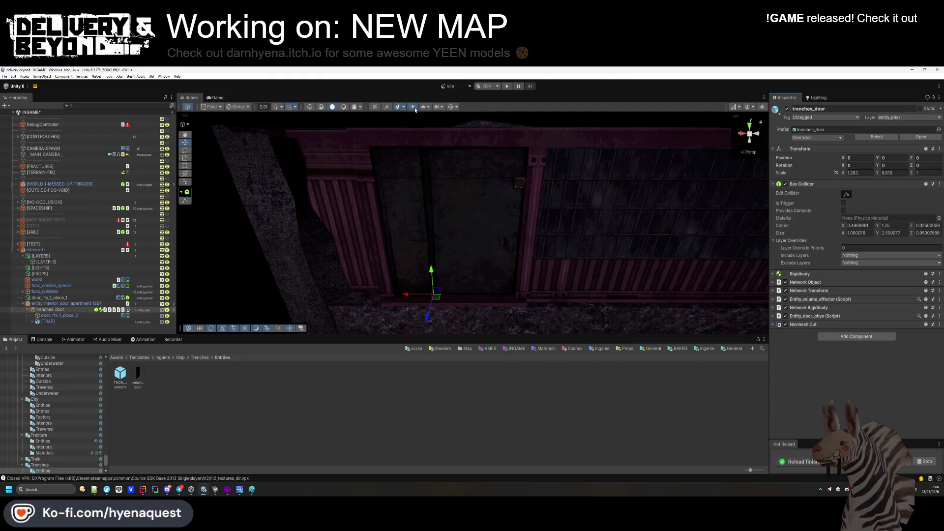
Set the interior door spawner's template to trenches_door and its rotation to 0.
left_click(451, 107)
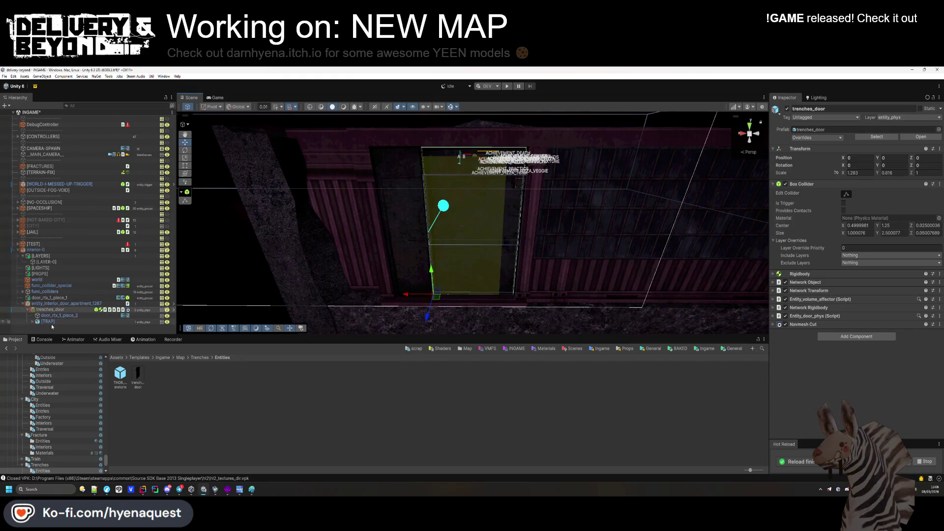
left_click(59, 304)
left_click_drag(60, 312, 880, 224)
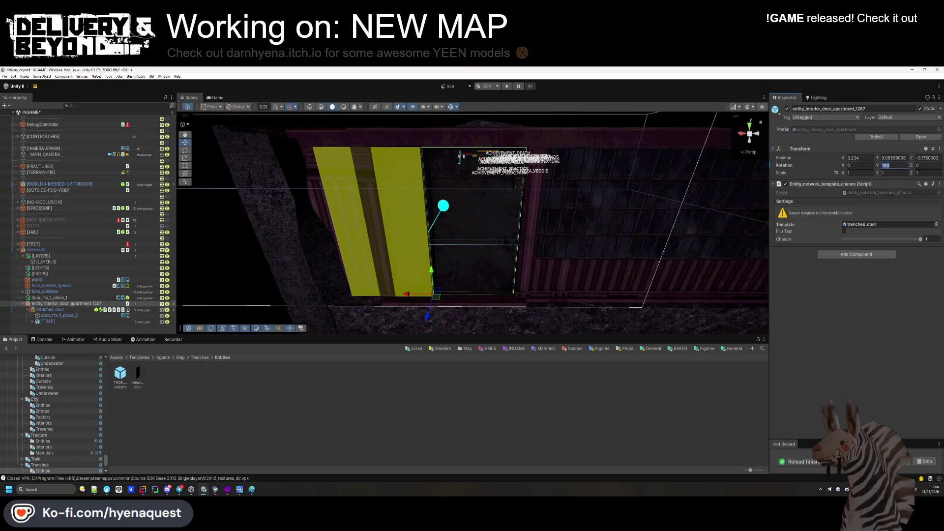
type("00")
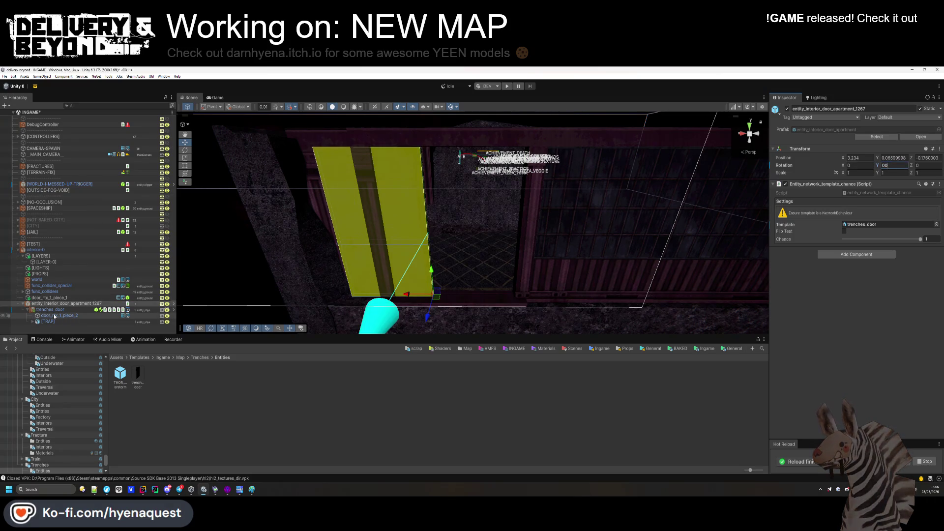
left_click(52, 310)
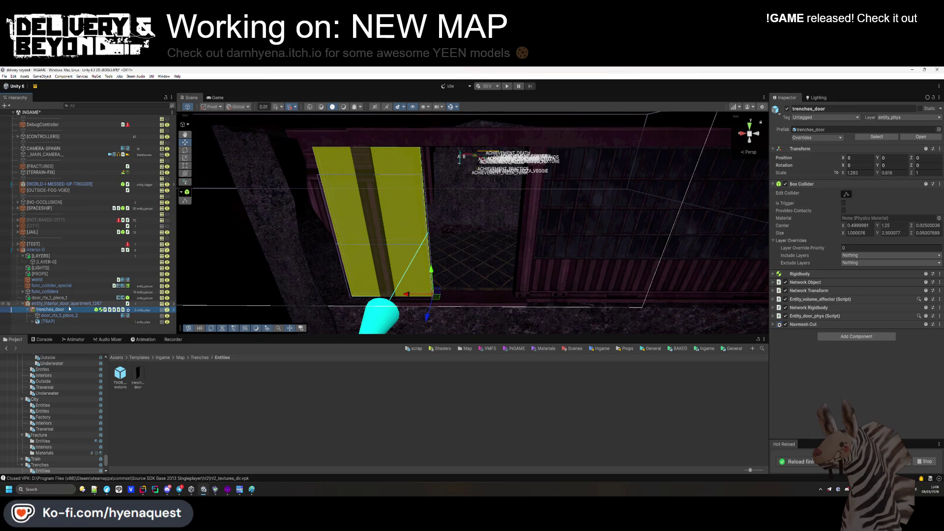
Set the trenches_door instance's Y rotation to 180 and apply it to the prefab.
left_click(69, 304)
left_click(68, 311)
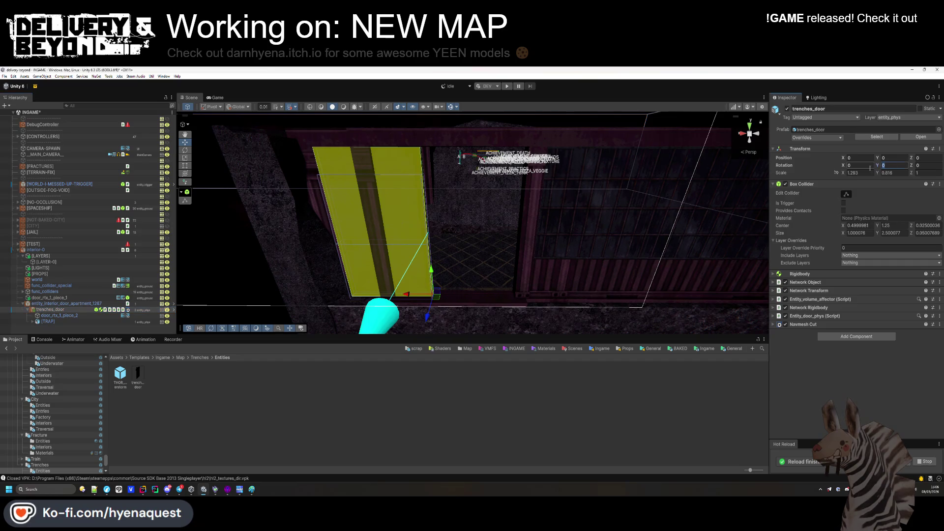
type("180")
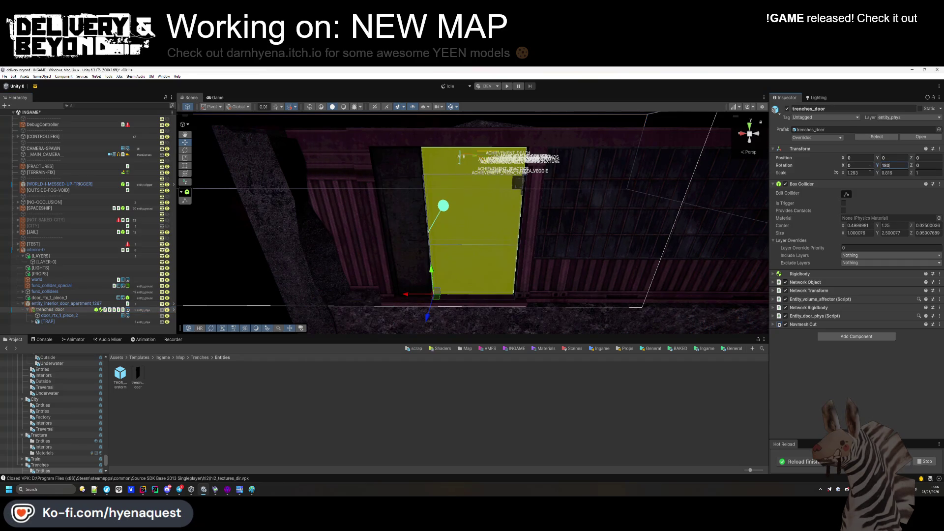
left_click(824, 141)
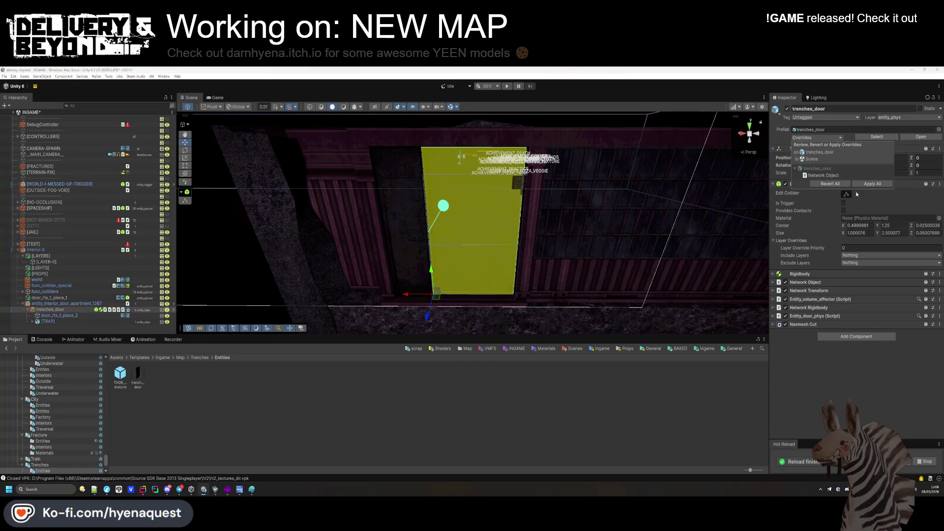
left_click(868, 183)
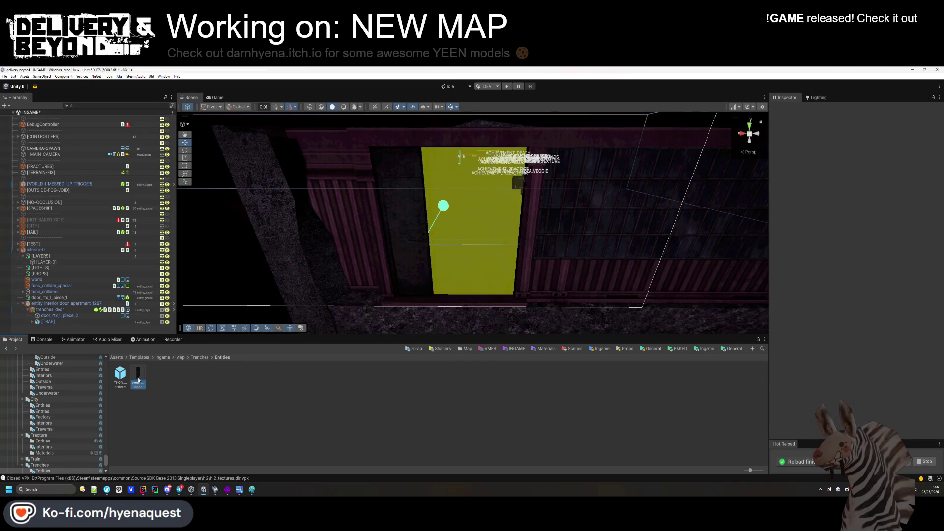
Delete the trenches_door instance from the scene.
left_click(60, 308)
key("Delete")
left_click(62, 303)
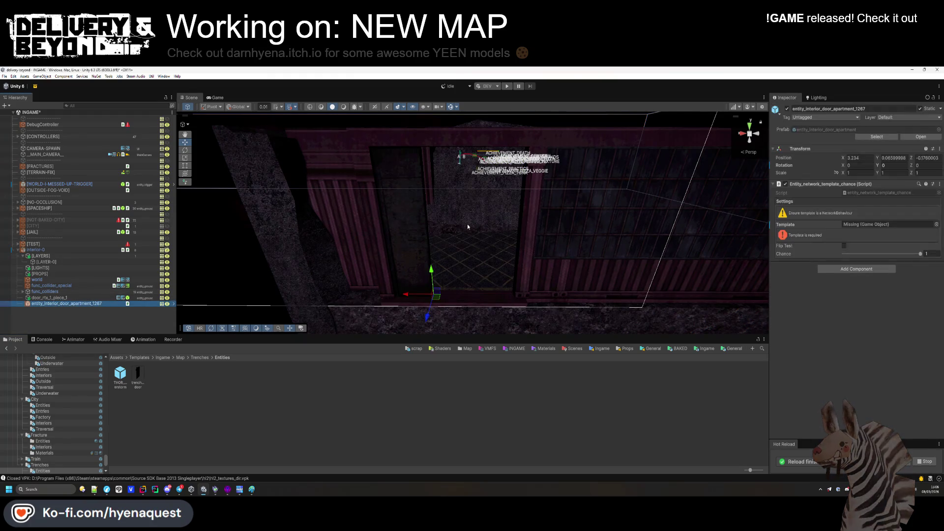
key("ctrl+z")
left_click(73, 304)
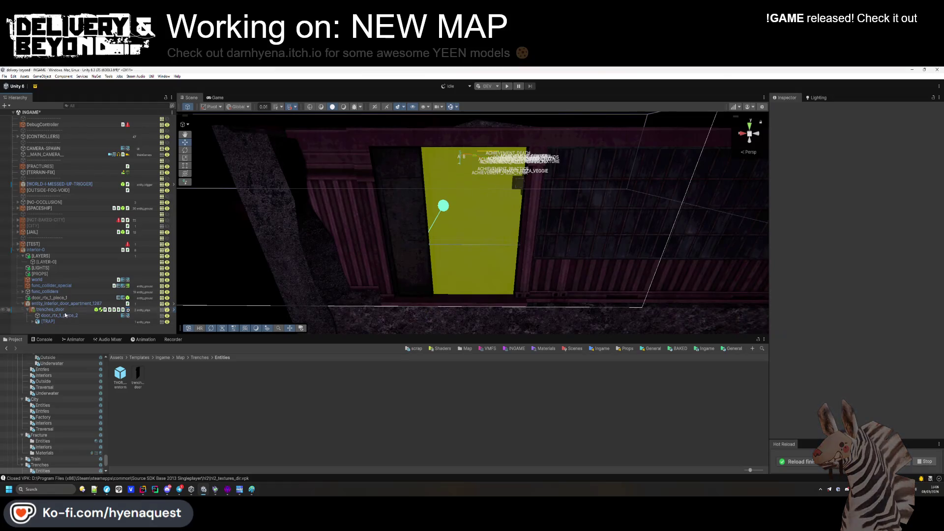
left_click(68, 309)
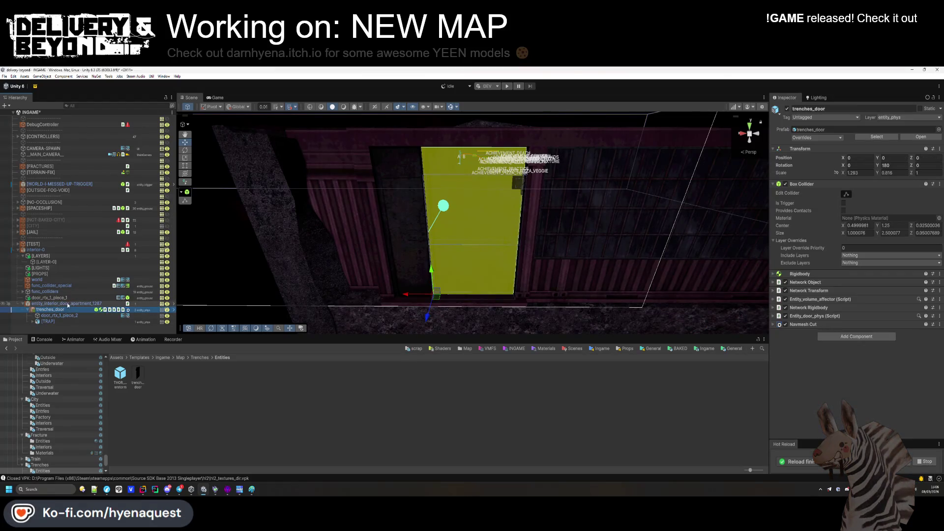
key("Delete")
Reassign the trenches_door prefab asset as the spawner template and save the INGAME scene.
left_click_drag(138, 376, 286, 353)
left_click_drag(865, 225, 866, 225)
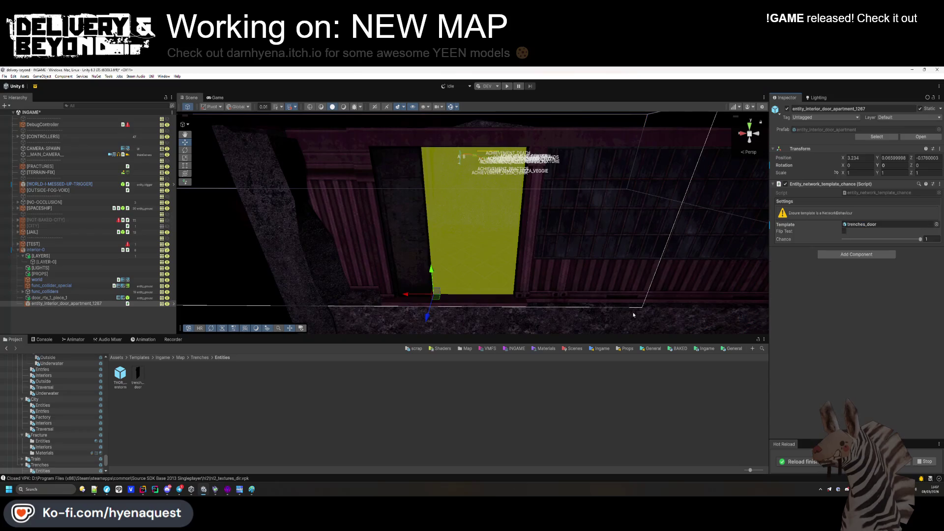
key("ctrl+s")
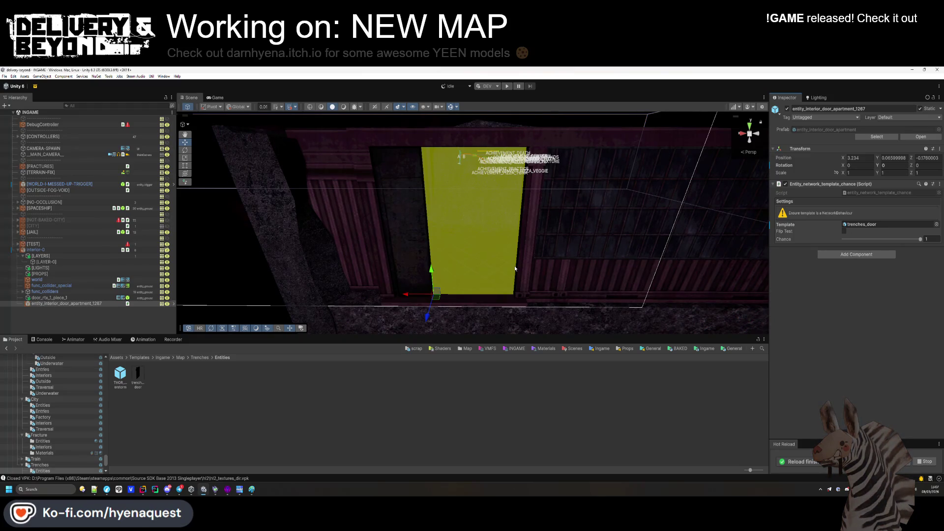
left_click(288, 435)
left_click_drag(298, 306, 319, 318)
Move door_rtx_1_piece_1 into the [PROPS] group and expand it.
left_click(92, 303)
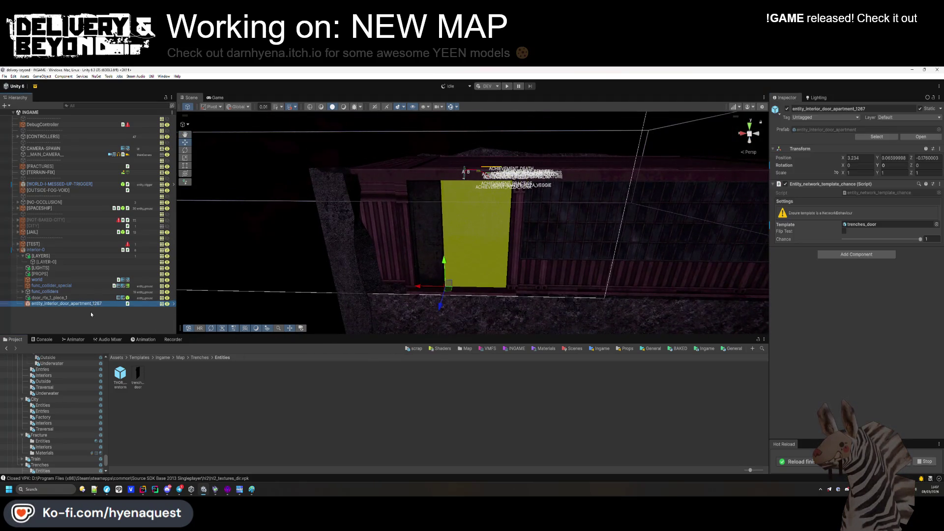
left_click(89, 318)
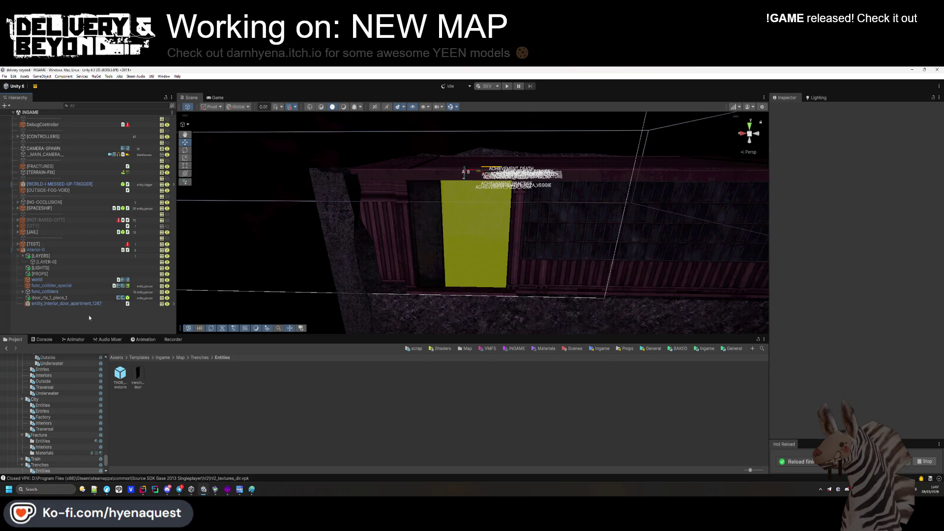
left_click(59, 298)
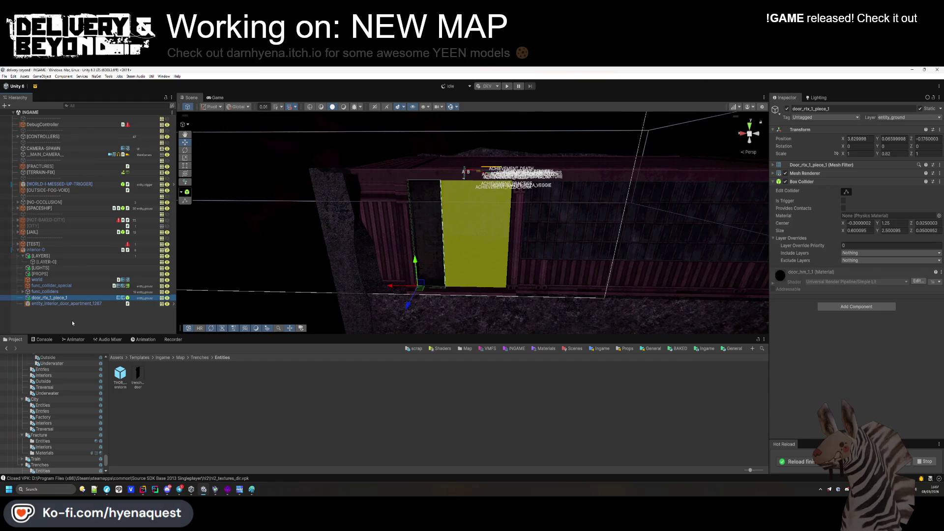
left_click_drag(58, 298, 25, 274)
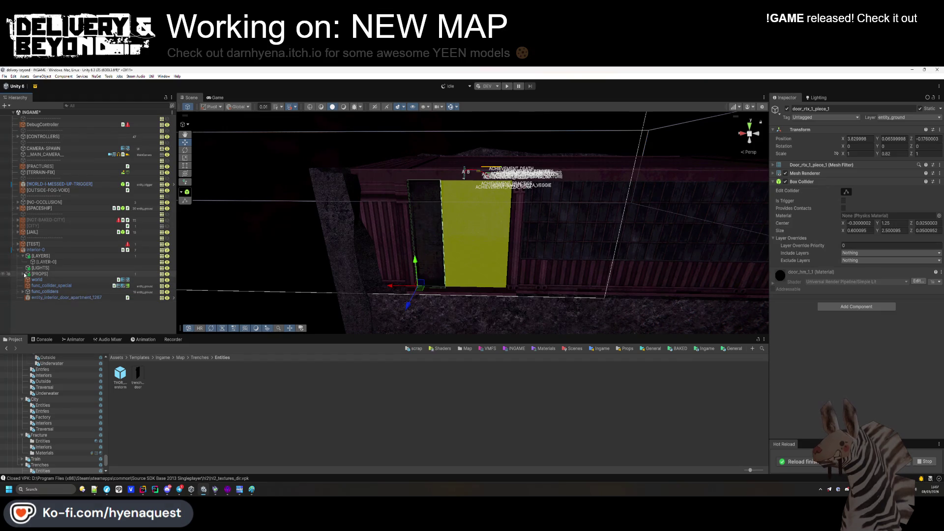
left_click(23, 274)
left_click(37, 315)
Go up the Project folders to Trenches and then Map.
left_click(199, 358)
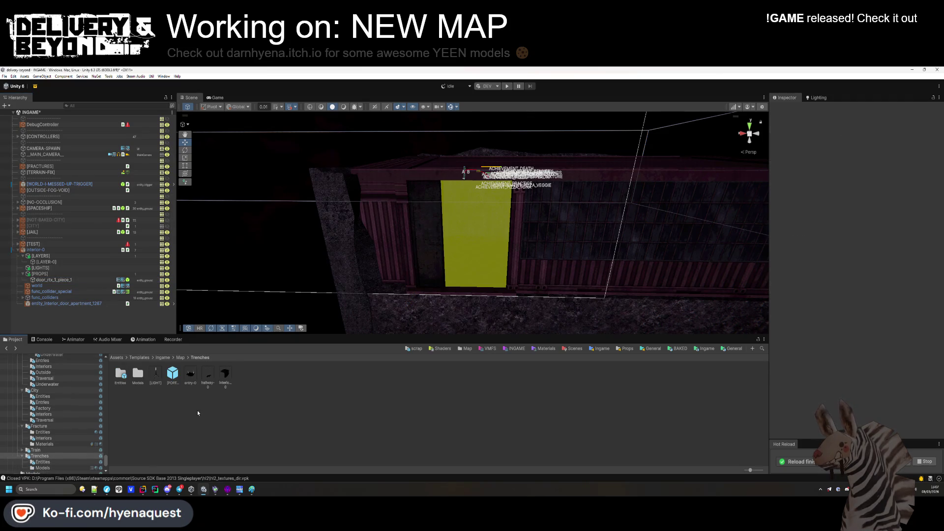
mouse_move(295, 304)
left_mouse_down()
mouse_move(433, 231)
mouse_move(457, 232)
mouse_move(432, 204)
mouse_move(320, 192)
mouse_move(405, 255)
mouse_move(392, 263)
left_mouse_up()
left_click(181, 357)
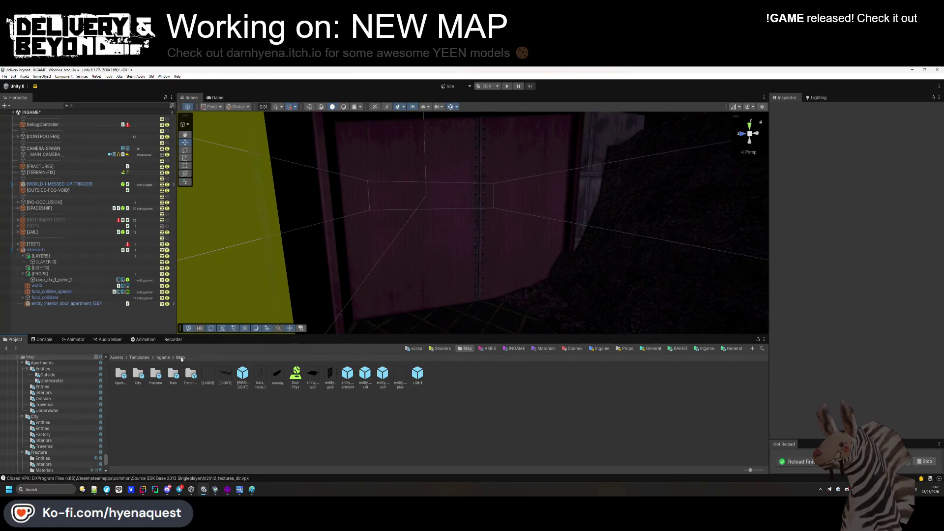
Place a [LIGHT] lamp prefab in the room with rotation 90 and scene lighting previewed.
left_click_drag(279, 341, 462, 196)
left_click(343, 107)
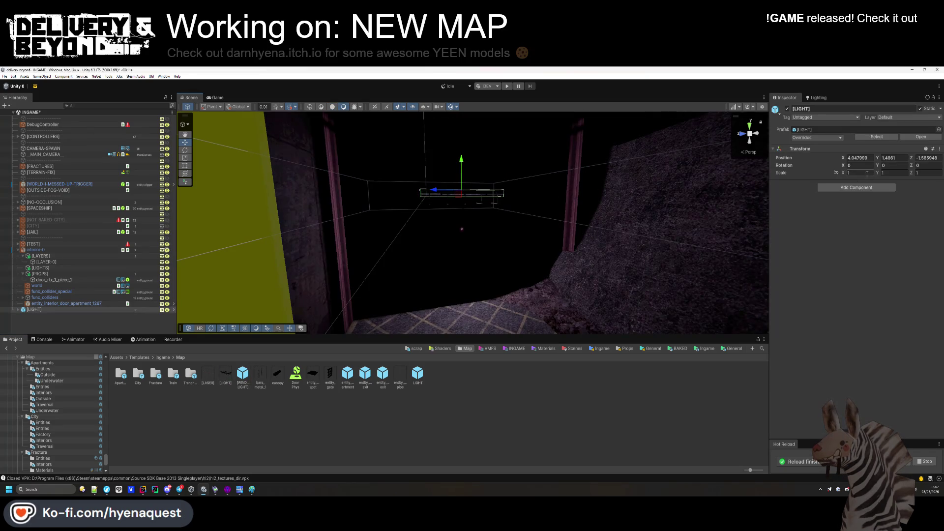
type("89")
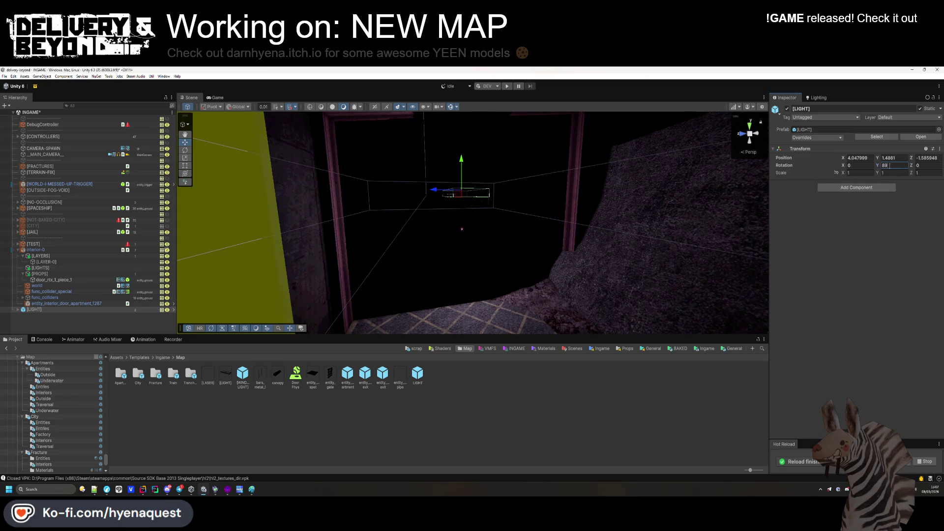
type("90")
left_click(858, 165)
type("90")
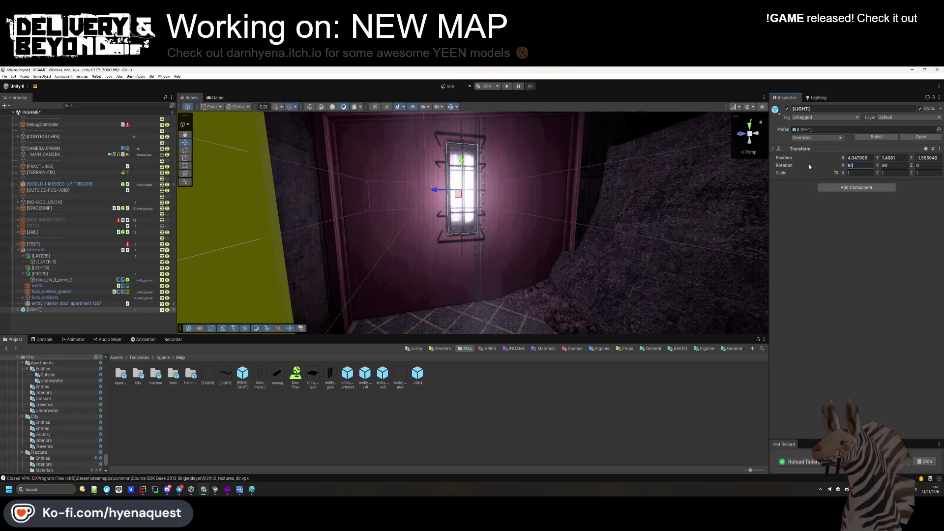
mouse_move(577, 208)
left_mouse_down()
mouse_move(453, 219)
mouse_move(400, 256)
mouse_move(369, 253)
mouse_move(536, 222)
mouse_move(406, 215)
left_mouse_up()
scroll(518, 218, "up", 5)
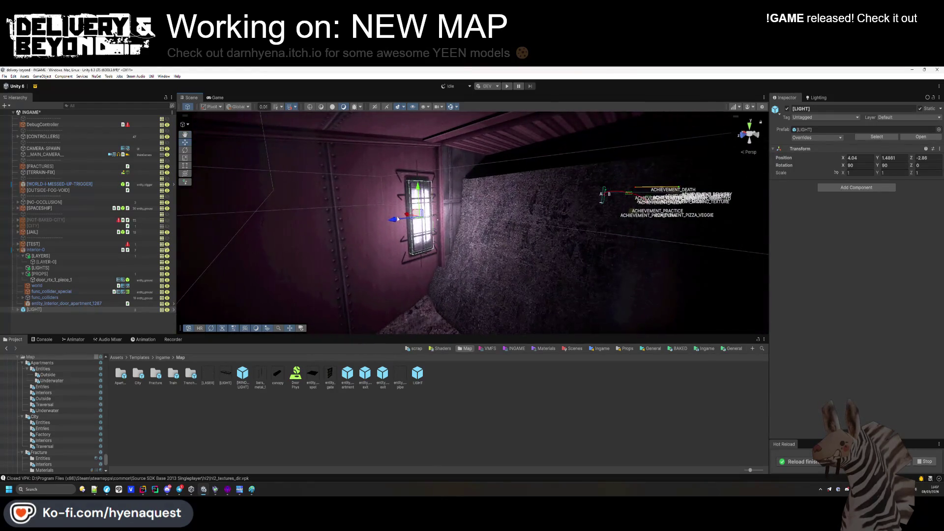
mouse_move(441, 270)
left_mouse_down()
mouse_move(439, 252)
mouse_move(634, 273)
left_mouse_up()
Set the lamp's light source value to 1.5 and move the lamp into [LIGHTS].
left_click(406, 251)
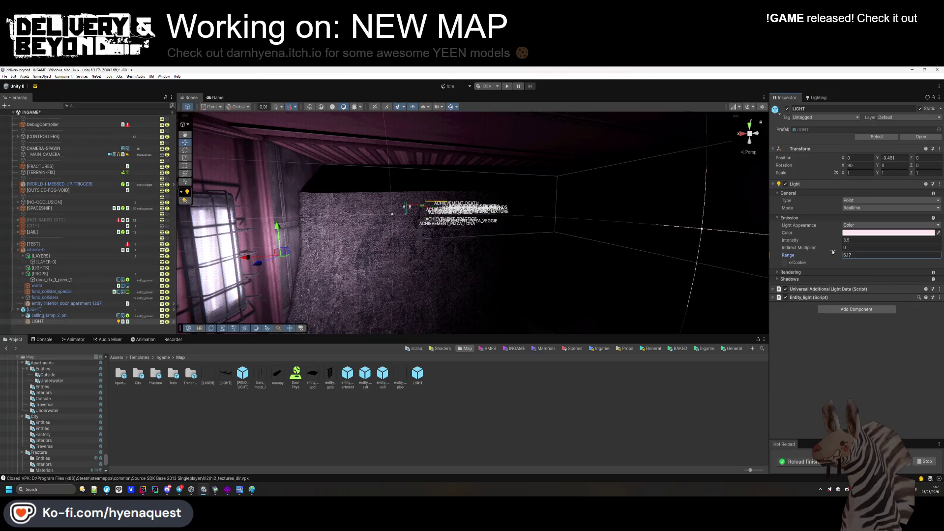
type("81.5")
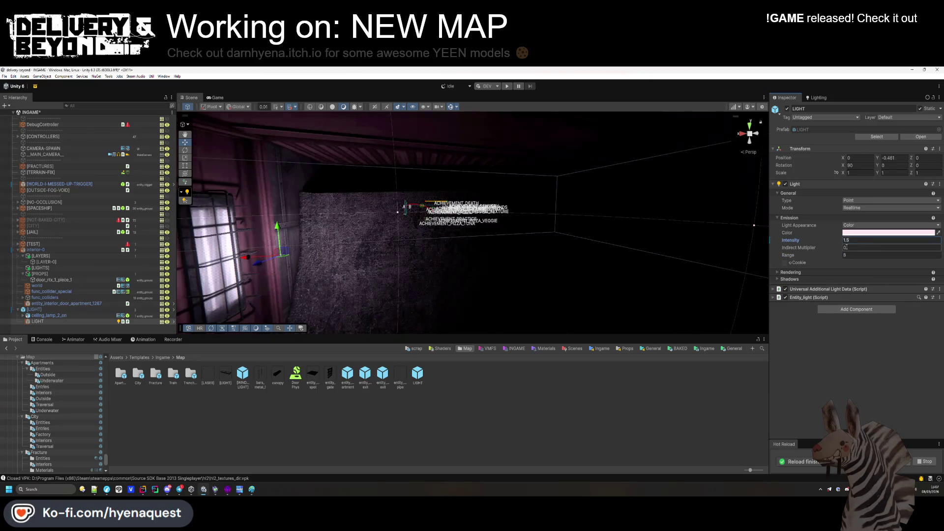
left_click_drag(392, 206, 374, 236)
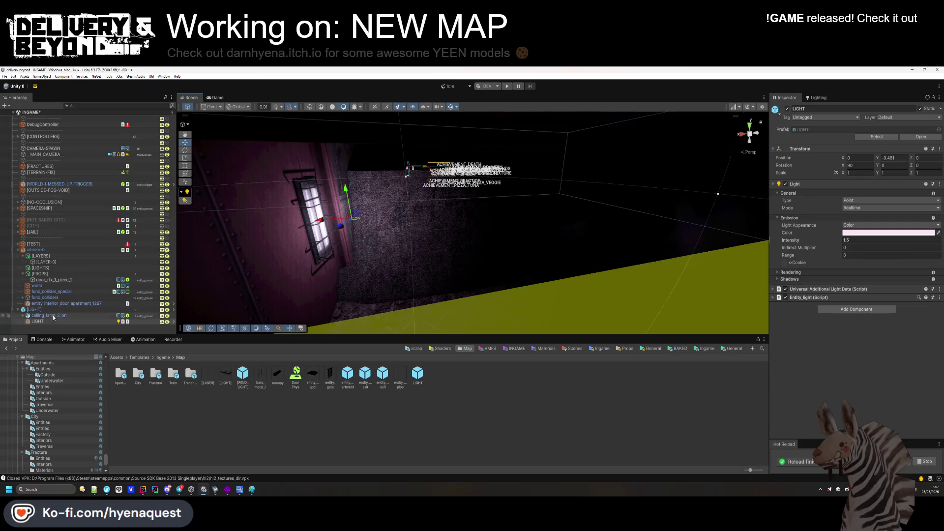
left_click(17, 311)
left_click_drag(46, 270, 46, 271)
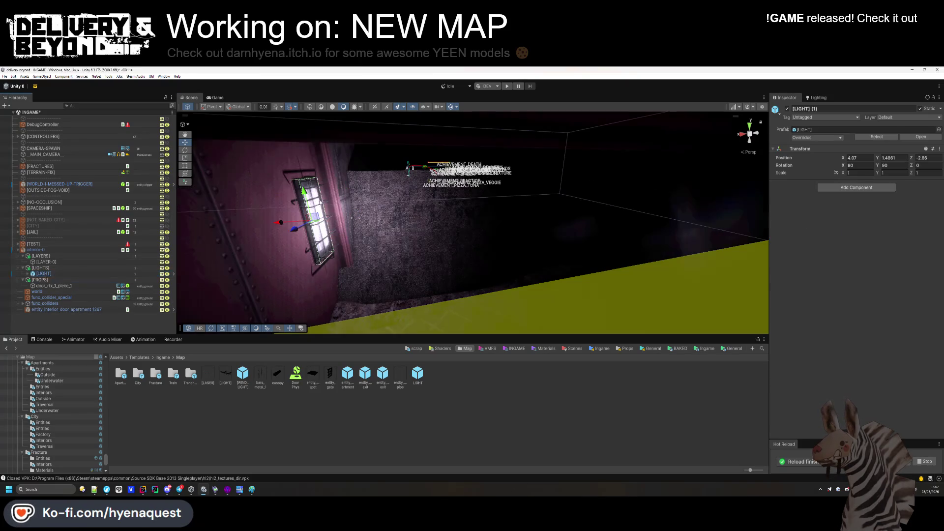
Turn the wall lamp to -90 and slide it along the wall.
left_click_drag(320, 202, 669, 196)
type("-90")
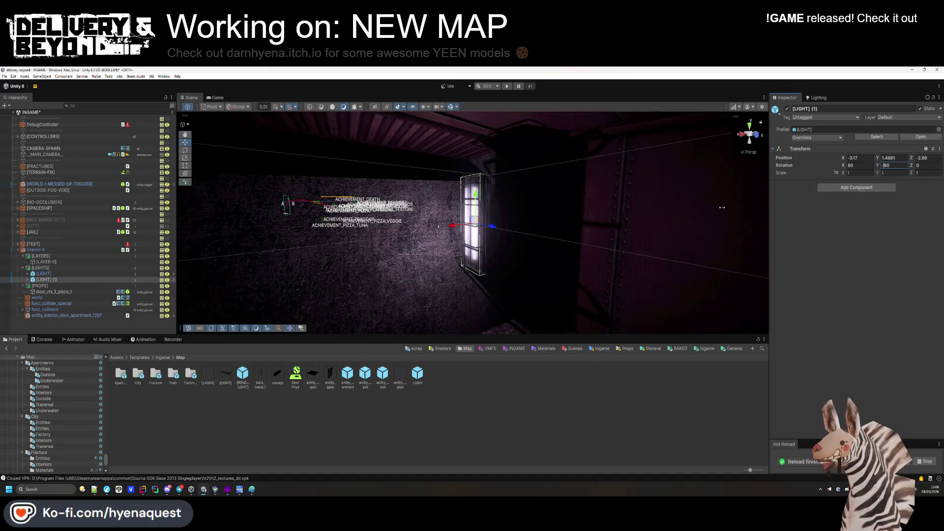
mouse_move(457, 232)
left_mouse_down()
mouse_move(534, 221)
mouse_move(414, 256)
mouse_move(436, 247)
mouse_move(558, 253)
mouse_move(541, 275)
left_mouse_up()
Duplicate the wall light, lay the copy flat with rotation 90/0 and raise it to the ceiling.
key("ctrl+d")
left_click_drag(843, 158, 849, 152)
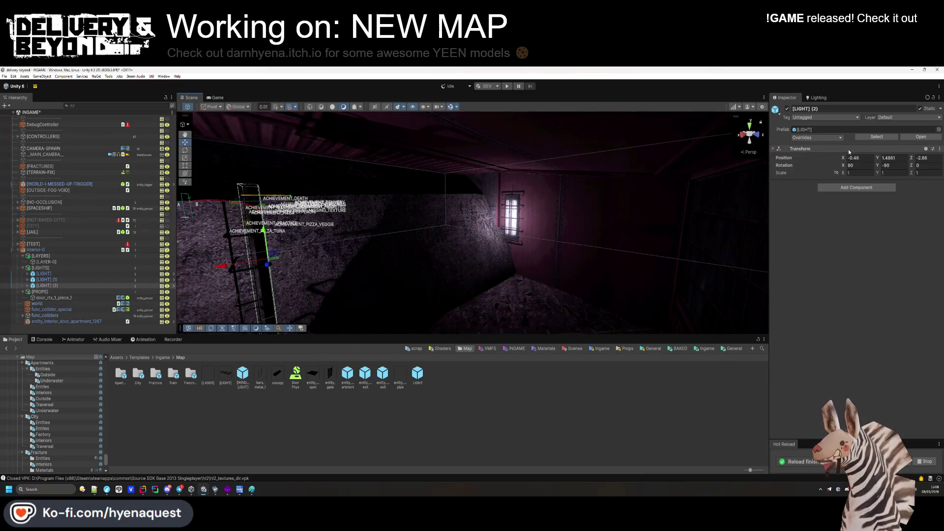
double_click(885, 165)
type("0")
key("Return")
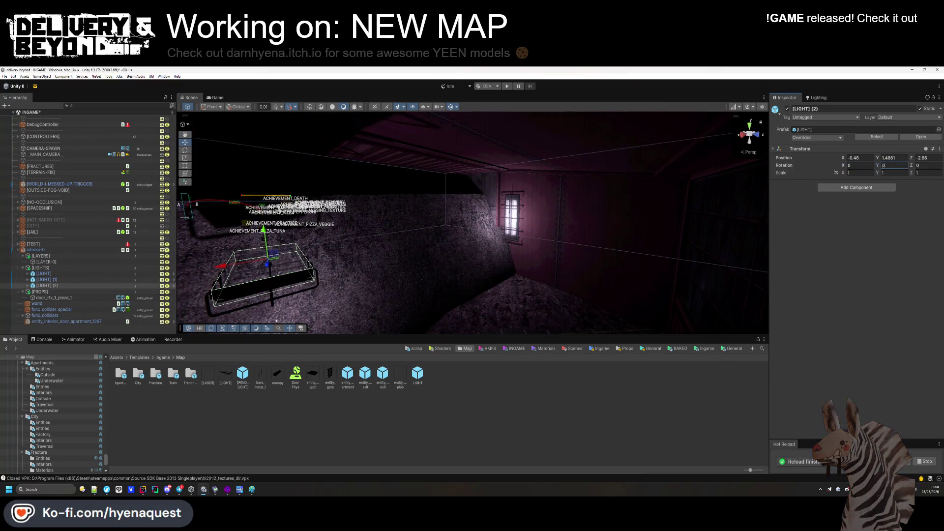
double_click(853, 165)
type("00")
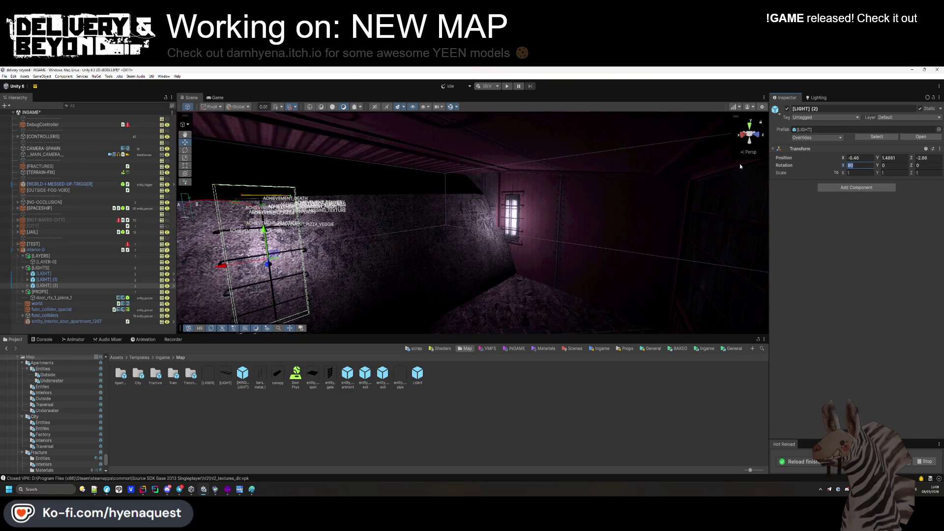
type("090")
mouse_move(258, 237)
left_mouse_down()
mouse_move(255, 152)
mouse_move(247, 215)
mouse_move(483, 276)
mouse_move(385, 129)
mouse_move(441, 195)
mouse_move(446, 159)
left_mouse_up()
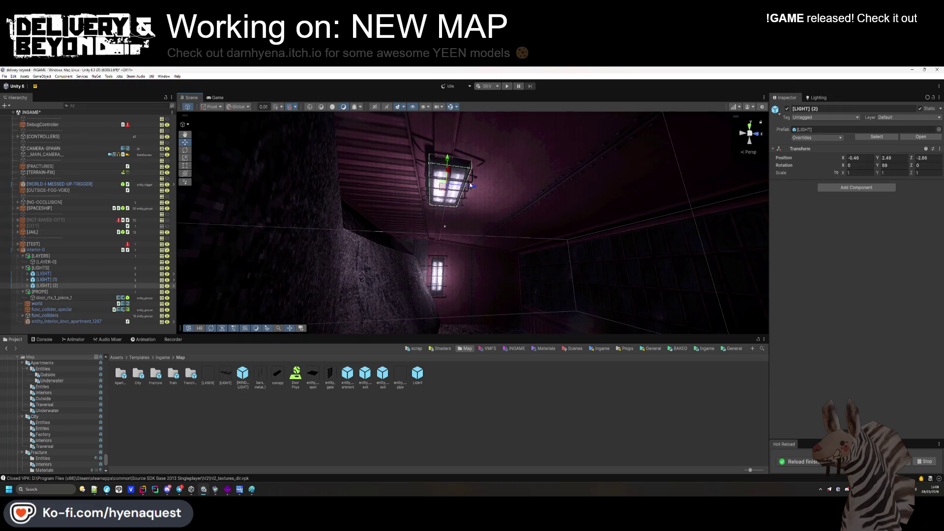
mouse_move(478, 203)
left_mouse_down()
mouse_move(288, 264)
mouse_move(281, 236)
mouse_move(429, 141)
mouse_move(416, 142)
left_mouse_up()
mouse_move(511, 138)
left_mouse_down()
mouse_move(540, 135)
mouse_move(528, 181)
mouse_move(467, 221)
mouse_move(375, 246)
mouse_move(400, 257)
mouse_move(396, 250)
left_mouse_up()
left_click(361, 408)
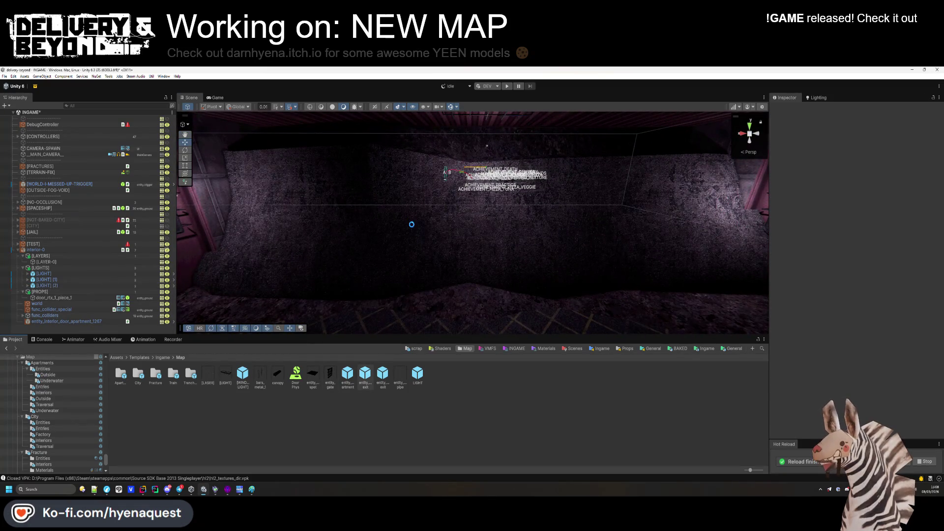
Check [LIGHT] (2) and the first [LIGHT], then collapse the [LIGHTS] group.
left_click(47, 285)
mouse_move(443, 221)
left_mouse_down()
mouse_move(523, 207)
mouse_move(467, 216)
left_mouse_up()
left_click(44, 273)
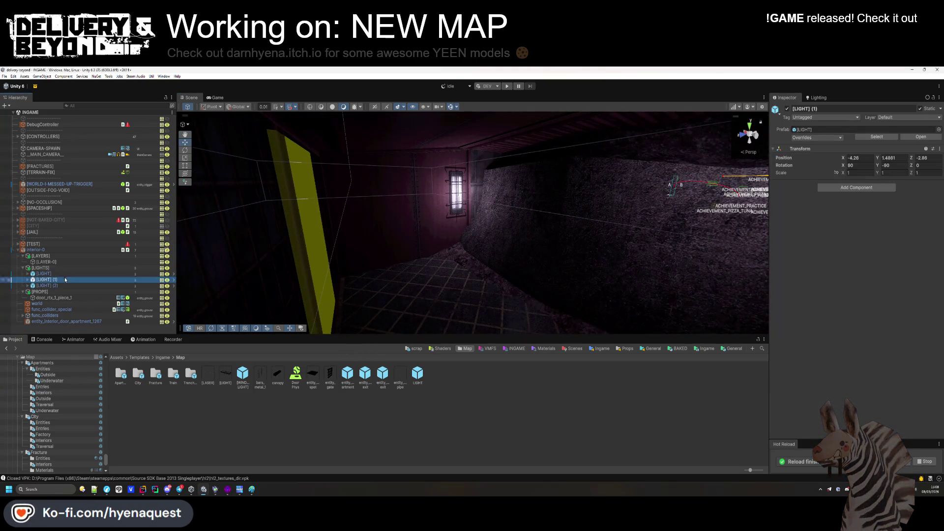
mouse_move(462, 256)
left_mouse_down()
mouse_move(544, 274)
mouse_move(486, 279)
mouse_move(508, 272)
mouse_move(485, 311)
left_mouse_up()
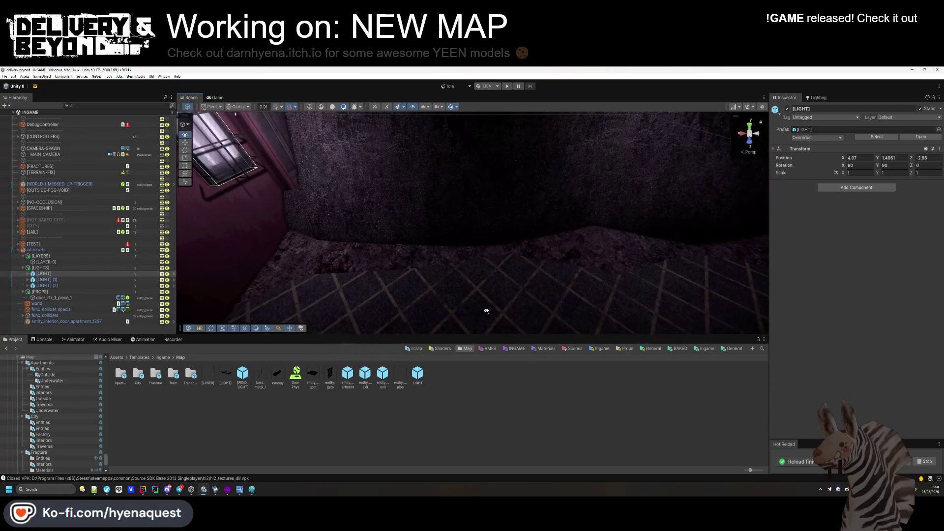
left_click(22, 268)
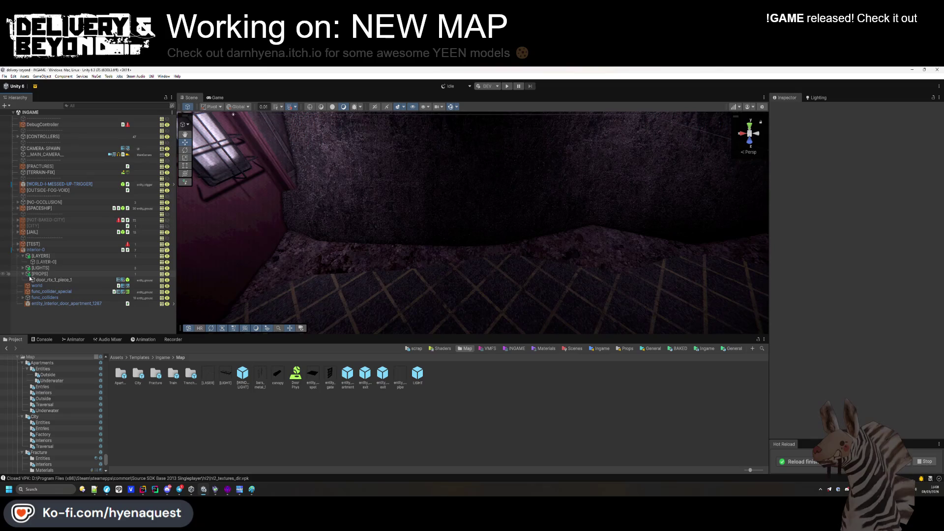
left_click(30, 357)
mouse_move(231, 252)
left_mouse_down()
mouse_move(195, 256)
mouse_move(444, 248)
mouse_move(478, 194)
mouse_move(512, 172)
left_mouse_up()
Place a beam_6 model from PSX Bunkers FBX up against the ceiling.
scroll(57, 396, "up", 15)
scroll(54, 408, "up", 6)
left_click(59, 400)
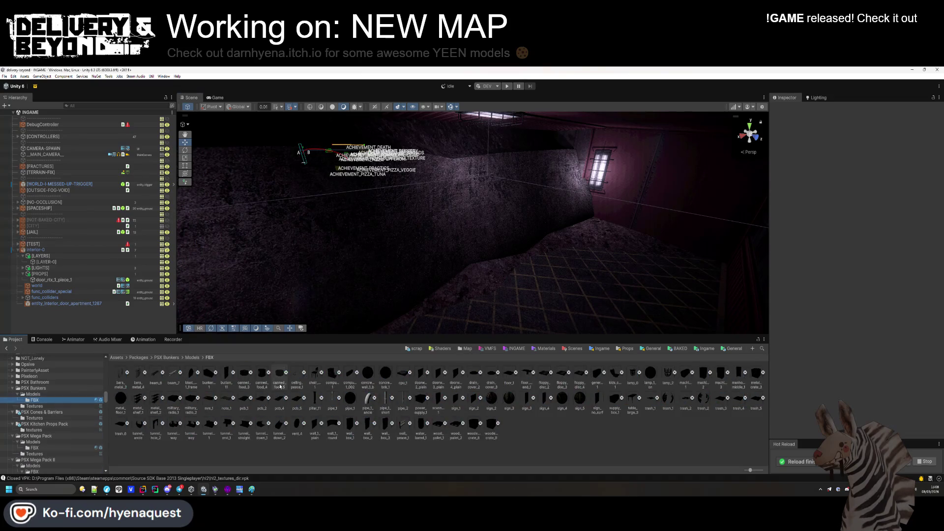
mouse_move(170, 377)
left_mouse_down()
mouse_move(581, 241)
mouse_move(615, 206)
mouse_move(636, 125)
left_mouse_up()
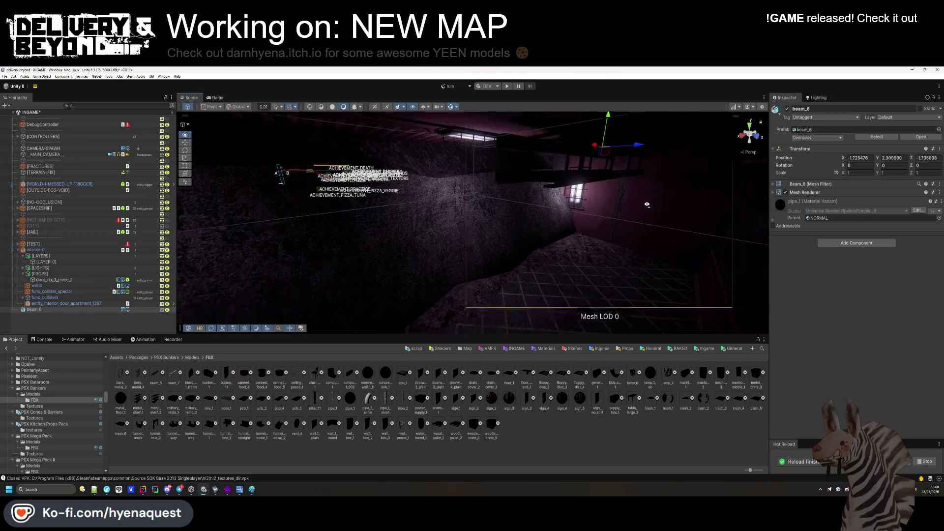
mouse_move(514, 161)
left_mouse_down()
mouse_move(522, 139)
mouse_move(512, 162)
mouse_move(484, 165)
left_mouse_up()
mouse_move(386, 180)
left_mouse_down()
mouse_move(432, 206)
mouse_move(455, 206)
left_mouse_up()
left_click_drag(426, 243, 492, 207)
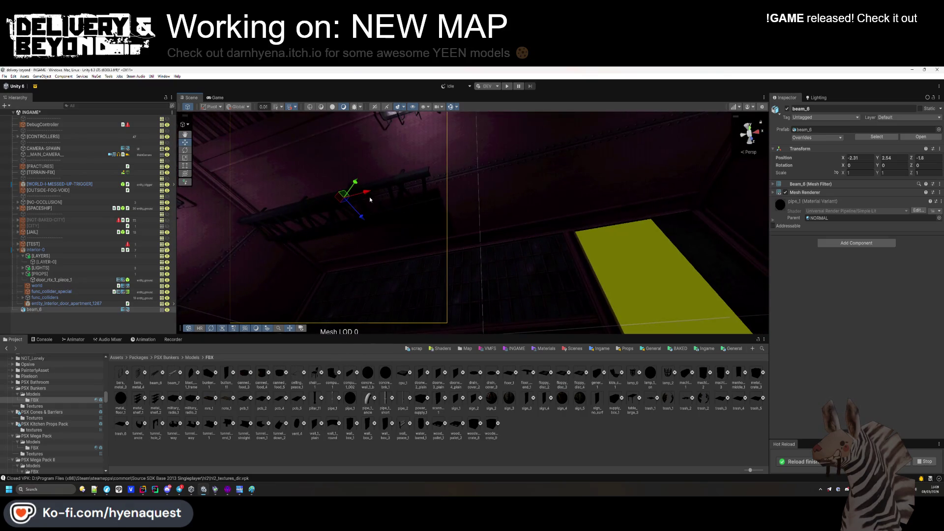
Duplicate the beam, offset the copy, thin both to about 0.58 Y scale, and group them under [PROPS].
key("ctrl+d")
mouse_move(554, 187)
left_mouse_down()
mouse_move(596, 185)
mouse_move(451, 227)
mouse_move(353, 217)
left_mouse_up()
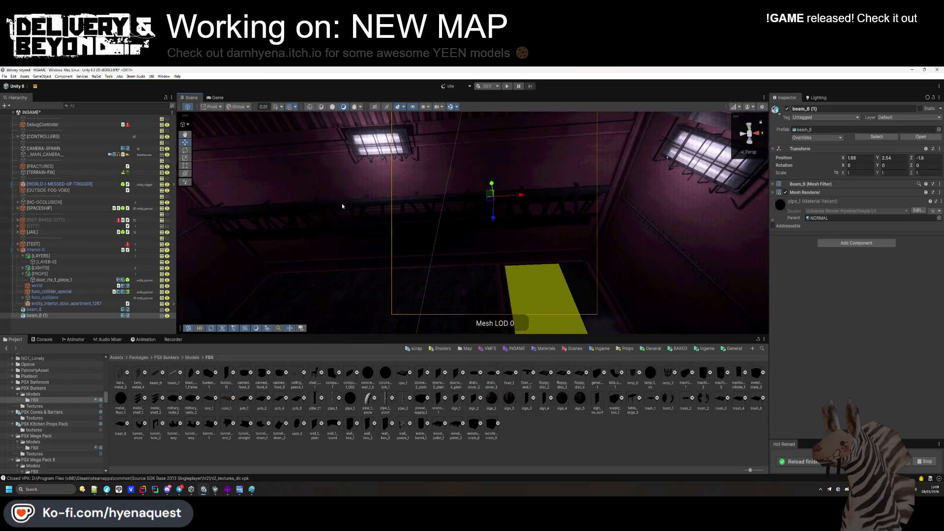
left_click(350, 214, "shift")
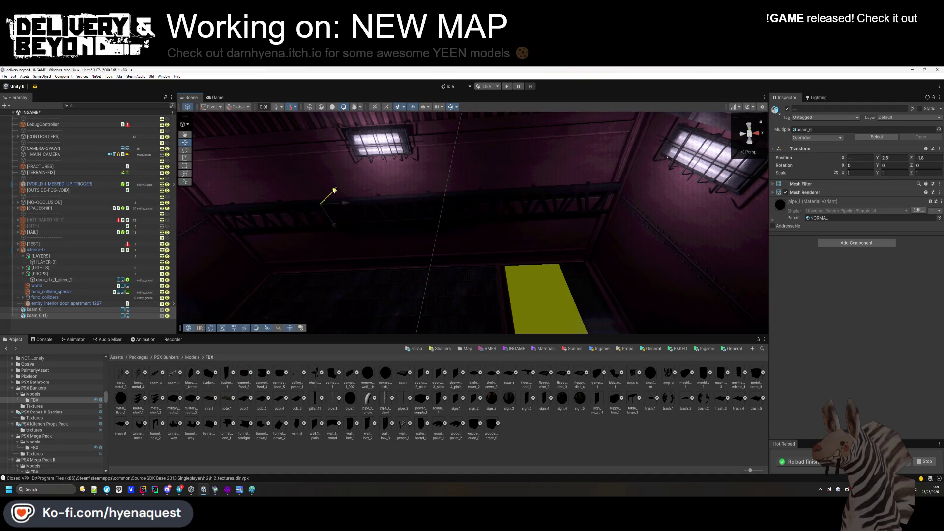
left_click_drag(335, 190, 336, 188)
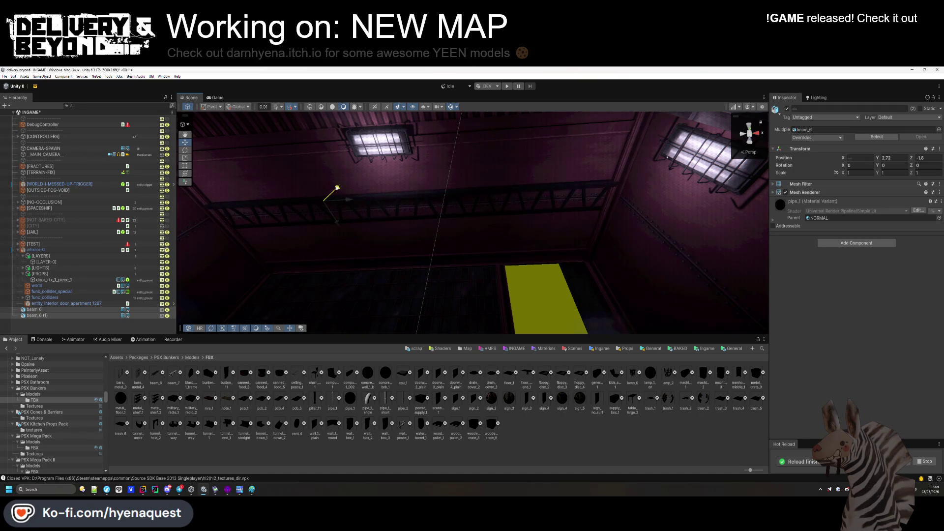
left_click_drag(879, 175, 878, 174)
left_click_drag(338, 188, 345, 197)
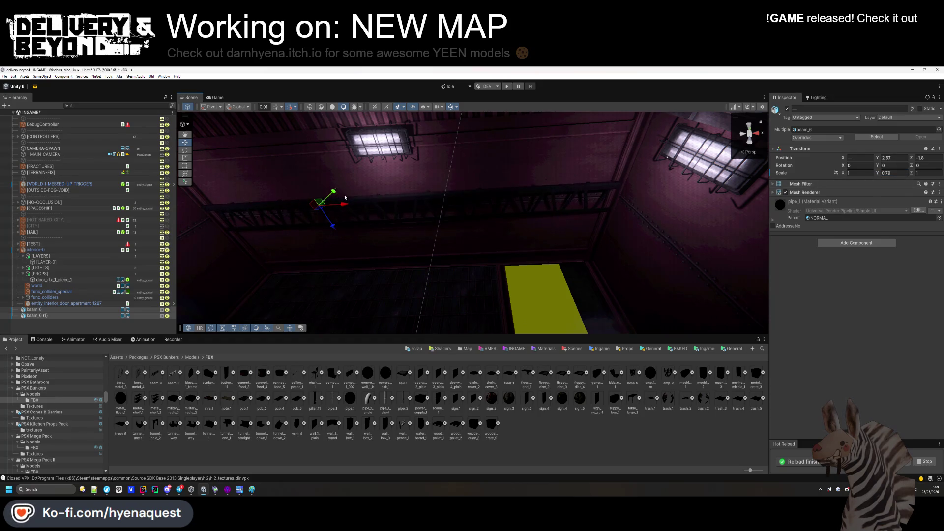
left_click_drag(879, 177, 876, 177)
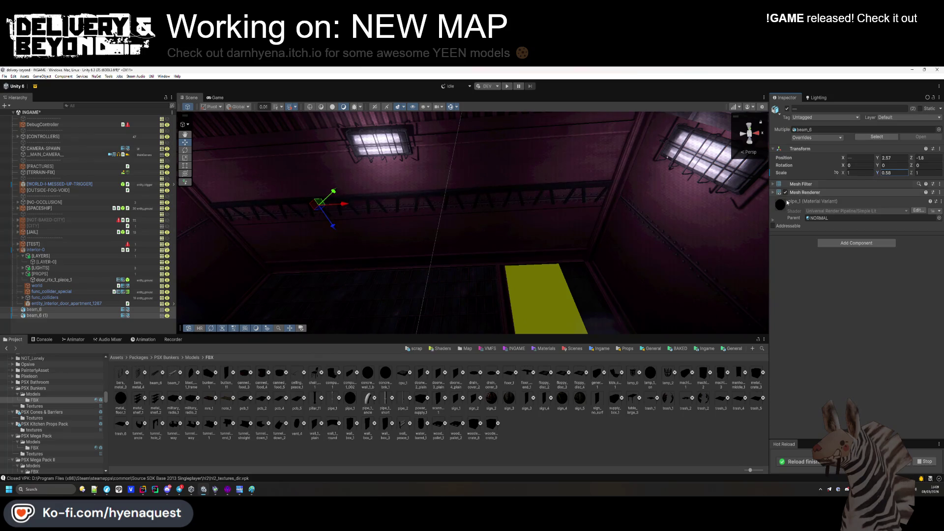
mouse_move(336, 193)
left_mouse_down()
mouse_move(411, 167)
mouse_move(225, 199)
mouse_move(383, 294)
left_mouse_up()
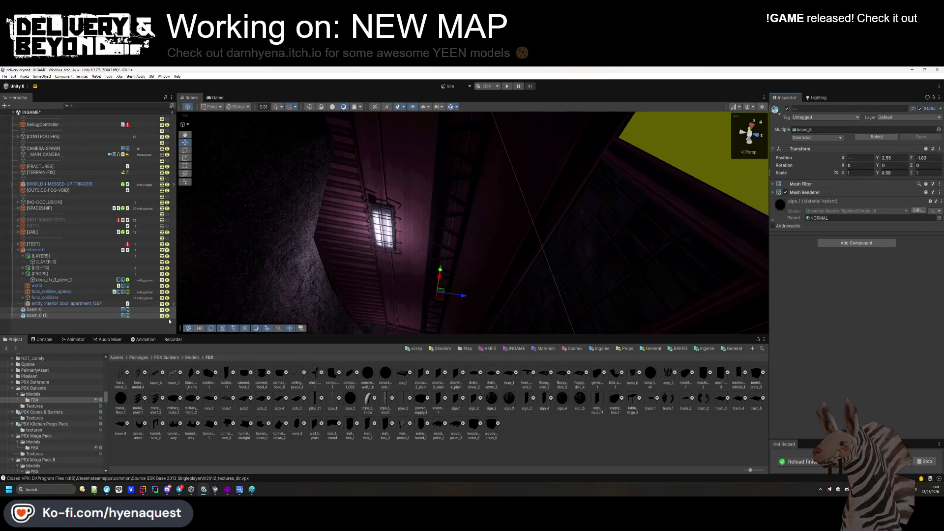
left_click_drag(28, 314, 45, 275)
mouse_move(457, 217)
left_mouse_down()
mouse_move(508, 225)
mouse_move(521, 246)
left_mouse_up()
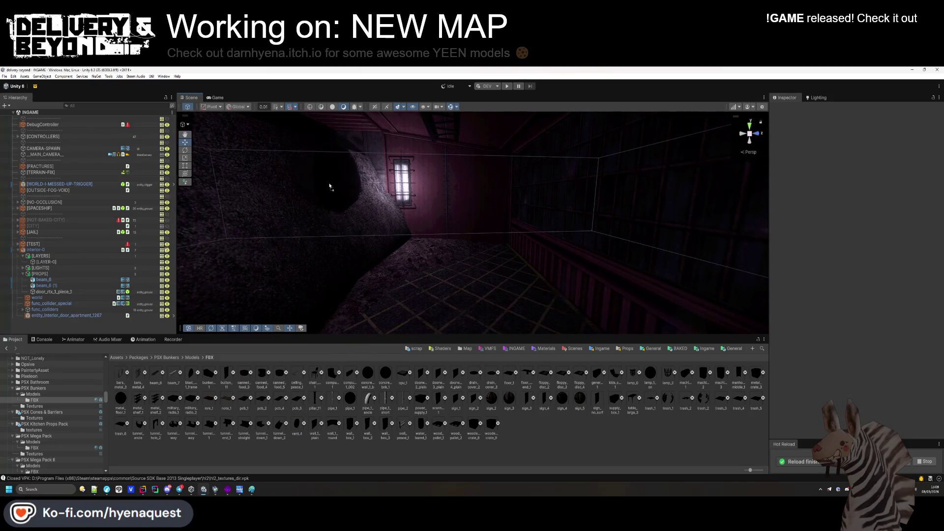
Mount vent_4 at 90° Y rotation on the wall by the window, mark it Static, and file it under [PROPS].
left_click_drag(457, 193, 458, 194)
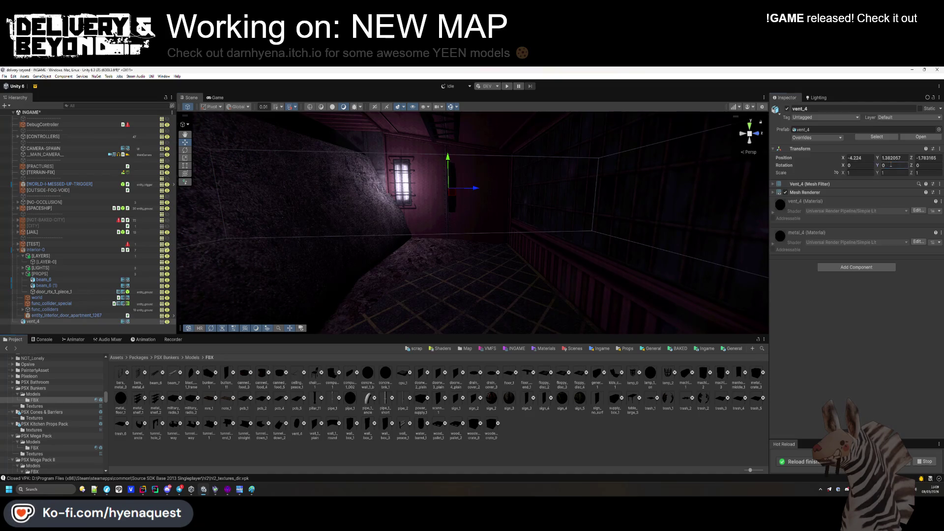
type("90")
key("Return")
mouse_move(674, 201)
left_mouse_down()
mouse_move(486, 228)
mouse_move(594, 238)
mouse_move(611, 249)
left_mouse_up()
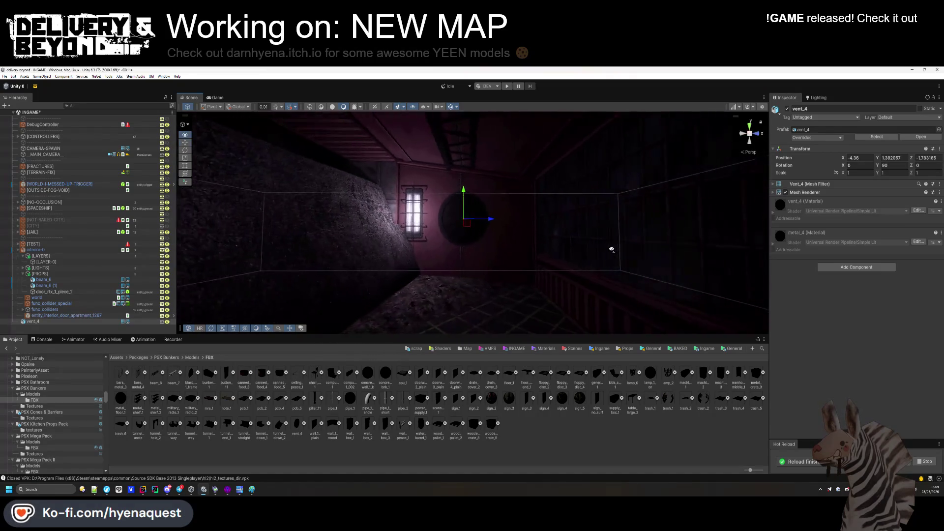
left_click_drag(452, 224, 487, 214)
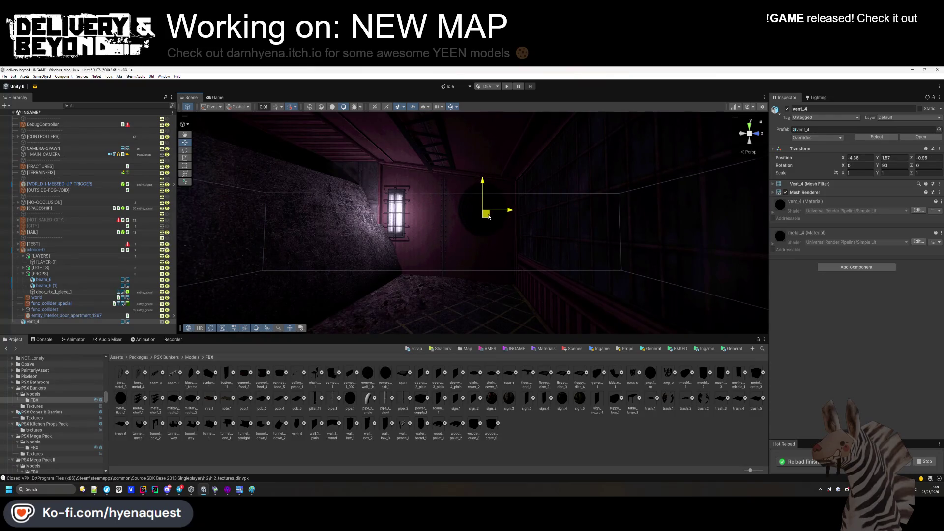
left_click(919, 108)
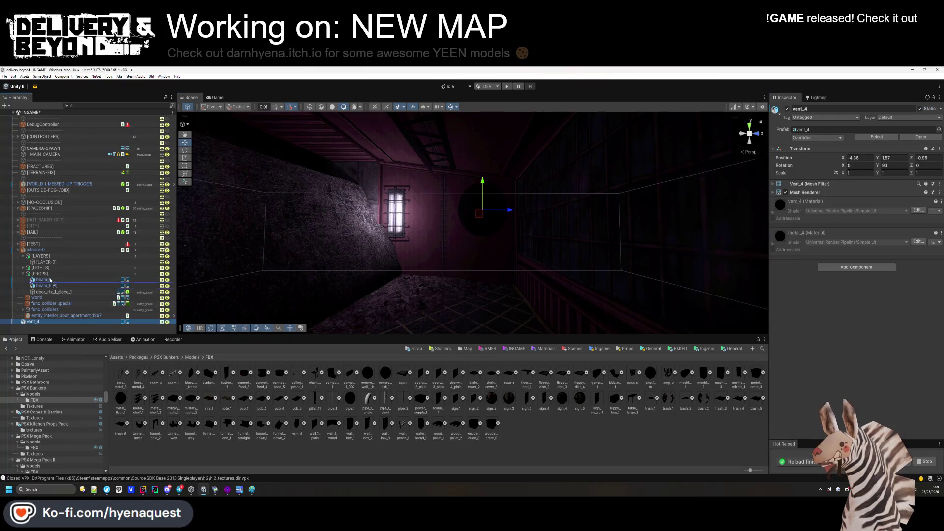
left_click_drag(52, 279, 52, 278)
mouse_move(436, 278)
left_mouse_down()
mouse_move(459, 299)
mouse_move(443, 293)
left_mouse_up()
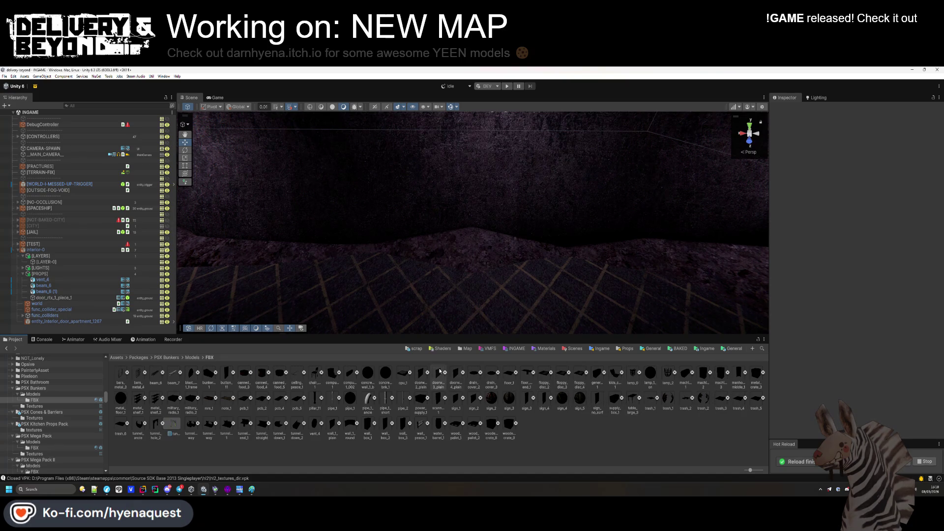
Open the PSX Mega Pack FBX folder, scroll to window_metal_bars, and place a double barred window.
mouse_move(473, 376)
left_mouse_down()
mouse_move(497, 280)
mouse_move(481, 296)
mouse_move(603, 298)
mouse_move(358, 383)
left_mouse_up()
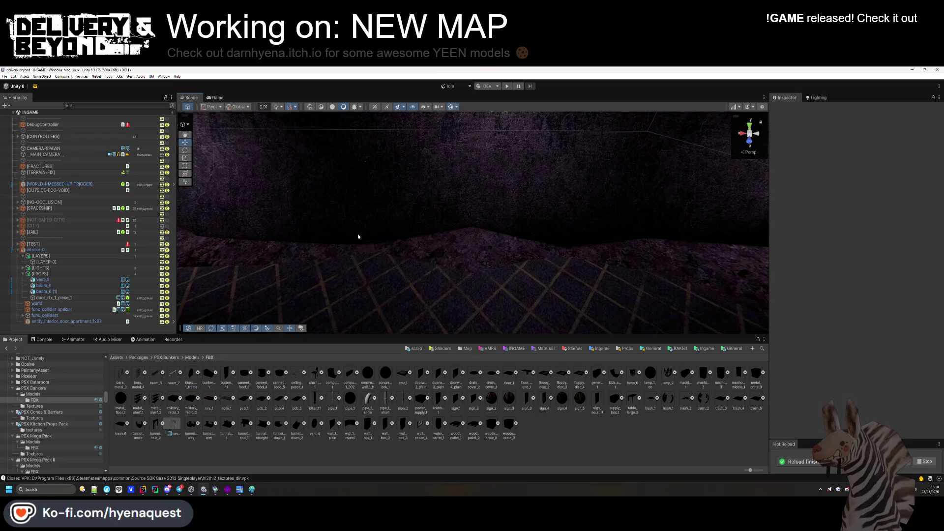
left_click(44, 424)
left_click(43, 435)
left_click(44, 441)
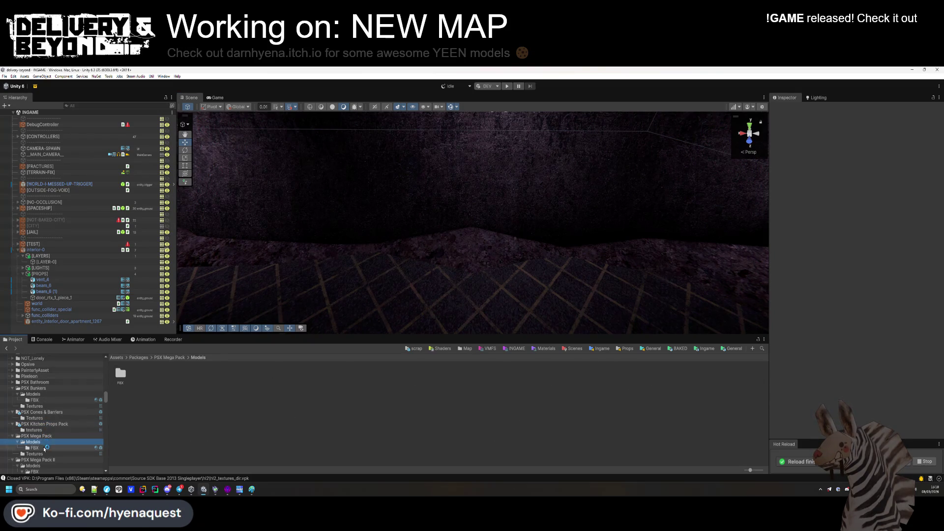
scroll(350, 396, "down", 2)
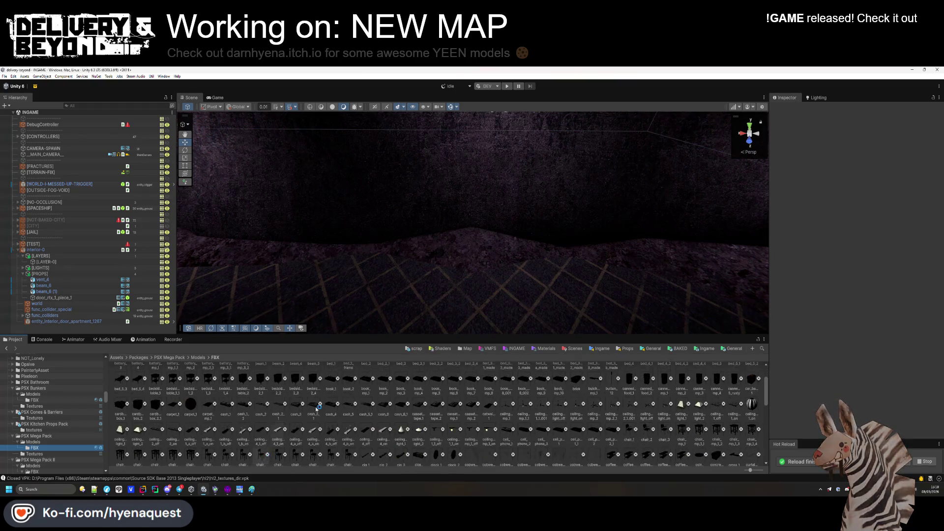
scroll(508, 416, "down", 10)
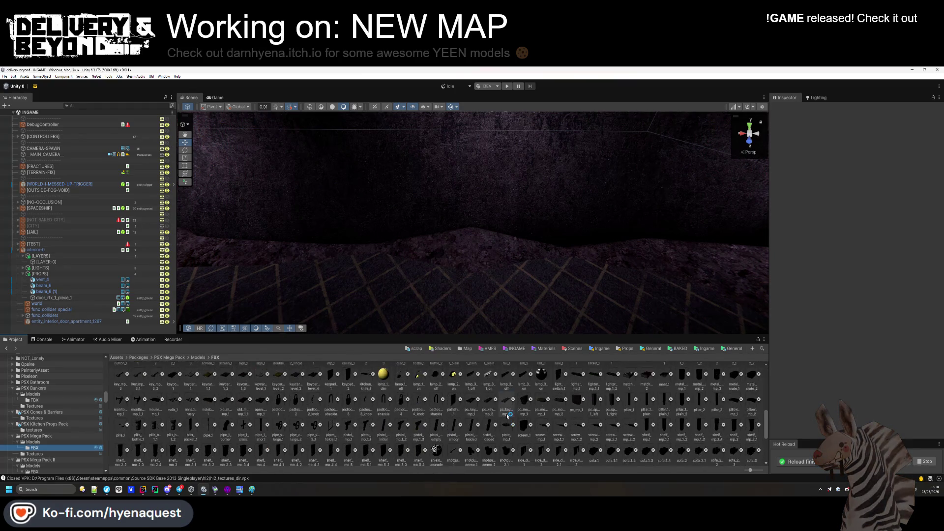
scroll(508, 416, "down", 3)
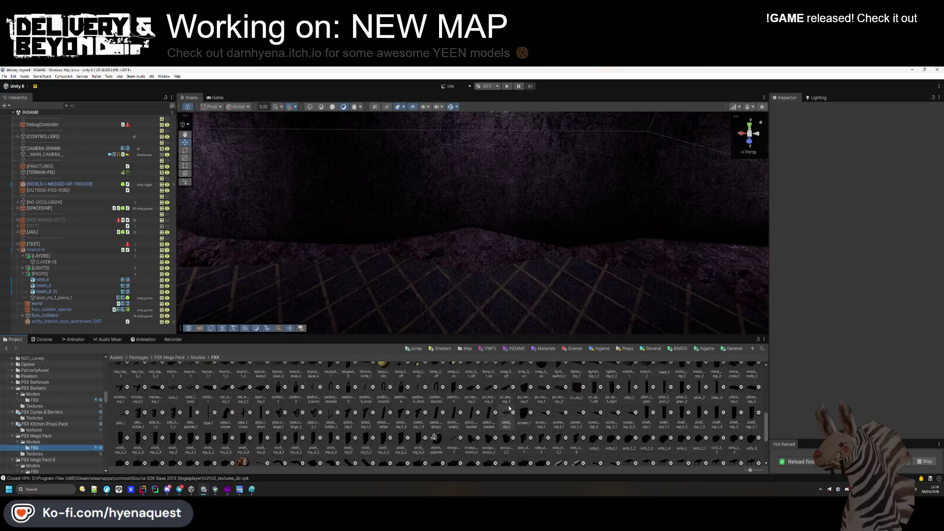
scroll(386, 444, "up", 8)
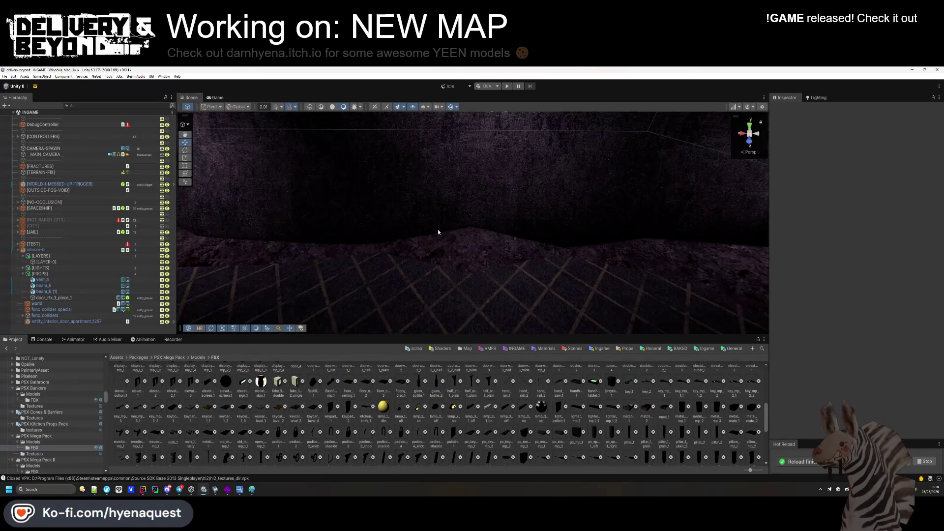
scroll(438, 231, "down", 5)
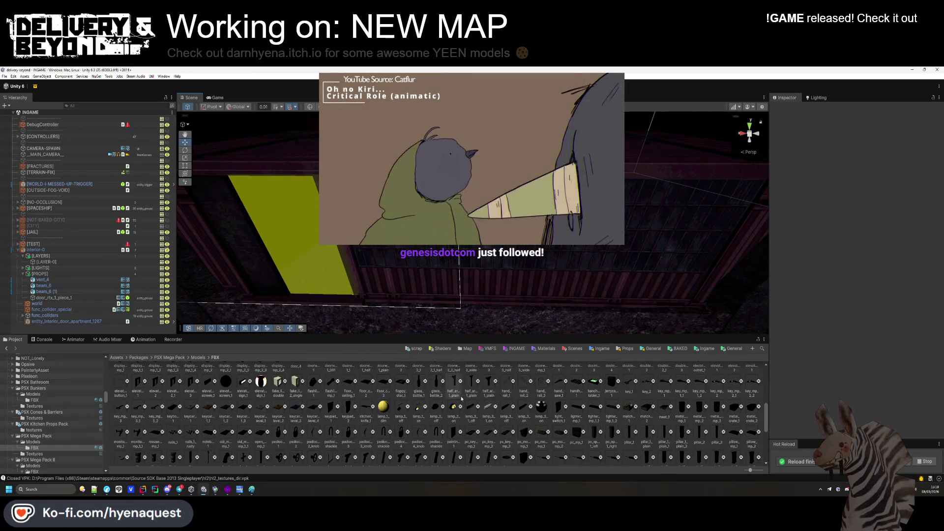
scroll(461, 399, "up", 2)
scroll(461, 399, "down", 10)
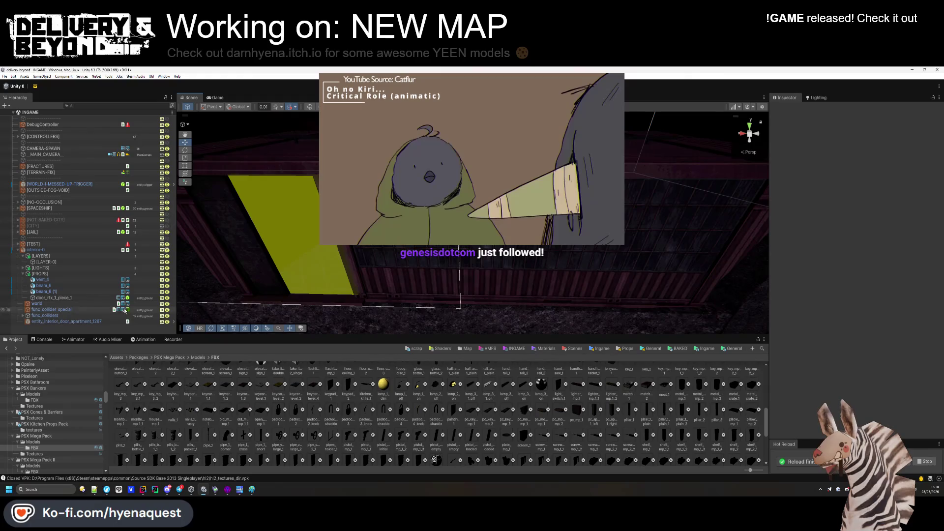
scroll(433, 409, "down", 3)
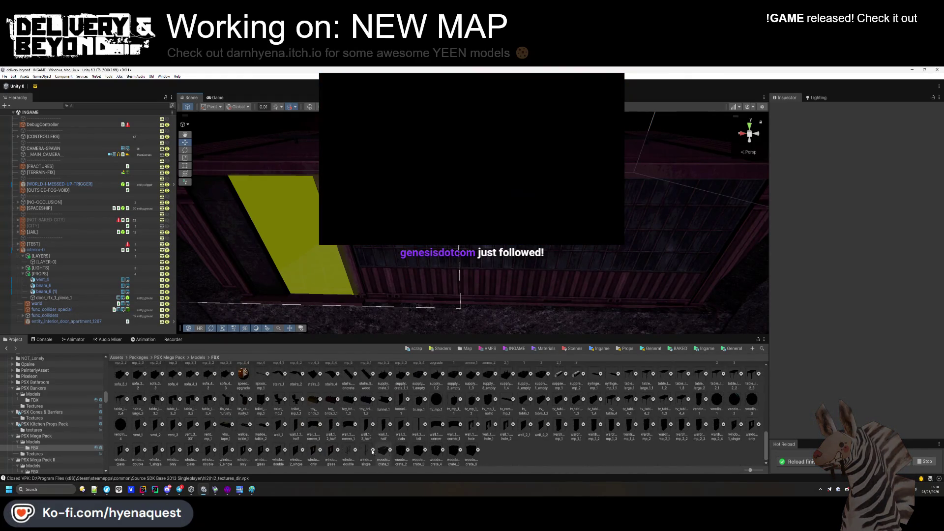
mouse_move(450, 326)
left_mouse_down()
mouse_move(387, 270)
mouse_move(444, 325)
left_mouse_up()
Duplicate the double barred window beside the yellow panel and narrow the copy to 0.76 Scale X.
mouse_move(437, 284)
left_mouse_down()
mouse_move(528, 287)
mouse_move(497, 269)
mouse_move(461, 287)
mouse_move(489, 268)
mouse_move(453, 156)
mouse_move(487, 255)
mouse_move(498, 232)
mouse_move(507, 295)
mouse_move(543, 276)
mouse_move(559, 282)
mouse_move(517, 309)
mouse_move(536, 305)
mouse_move(526, 274)
mouse_move(481, 264)
mouse_move(509, 282)
mouse_move(638, 285)
mouse_move(821, 172)
left_mouse_up()
key("ctrl+d")
key("ctrl+d")
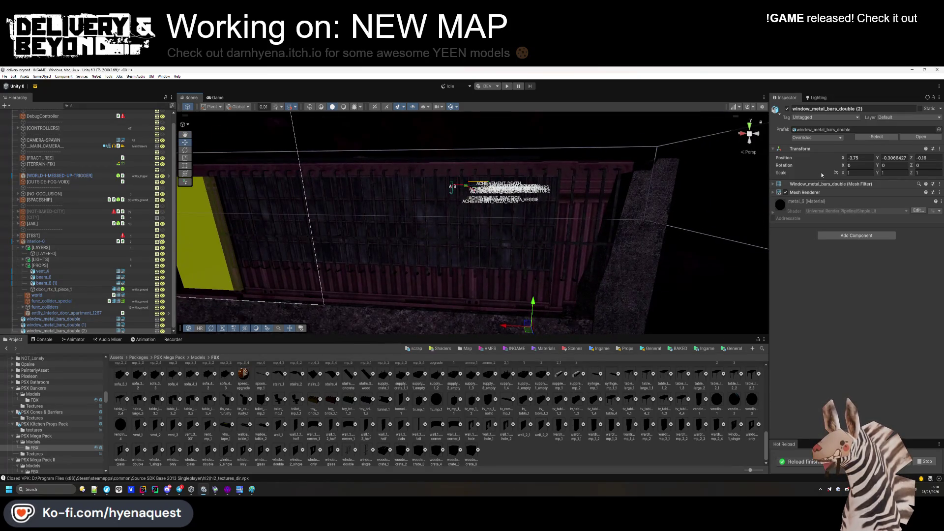
left_click(845, 173)
type("0.76")
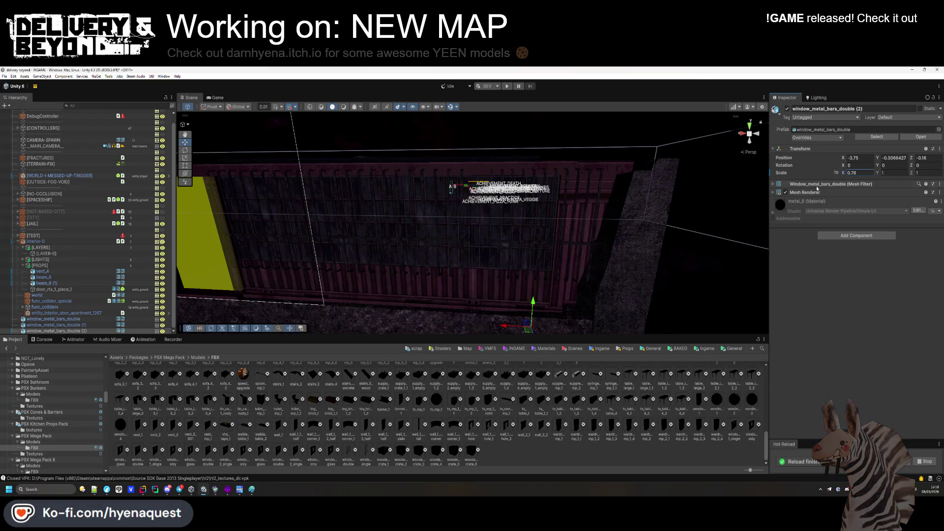
Respace the three barred windows along the wall at X 0.71, -1.53 and -3.42.
mouse_move(511, 325)
left_mouse_down()
mouse_move(489, 326)
mouse_move(411, 243)
left_mouse_up()
left_click(439, 319)
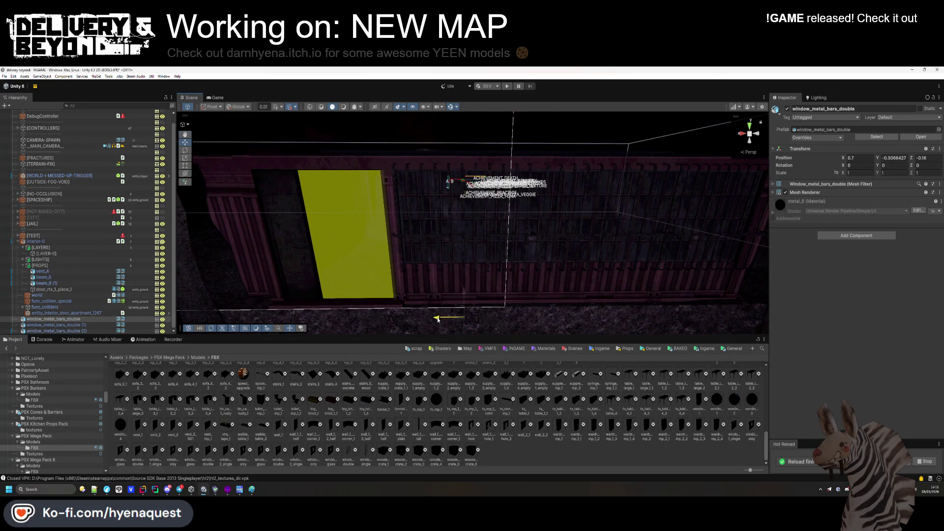
left_click(561, 317)
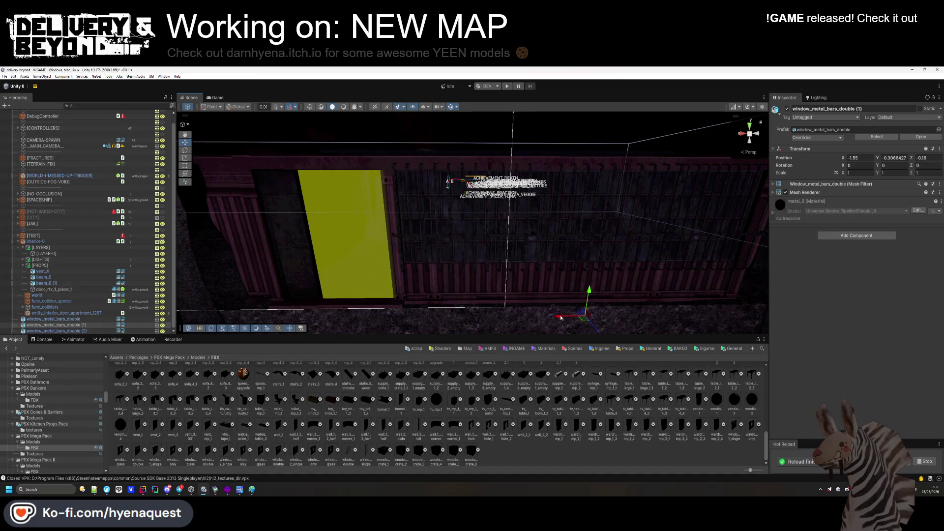
mouse_move(561, 318)
left_mouse_down()
mouse_move(537, 295)
mouse_move(477, 290)
left_mouse_up()
left_click(73, 319)
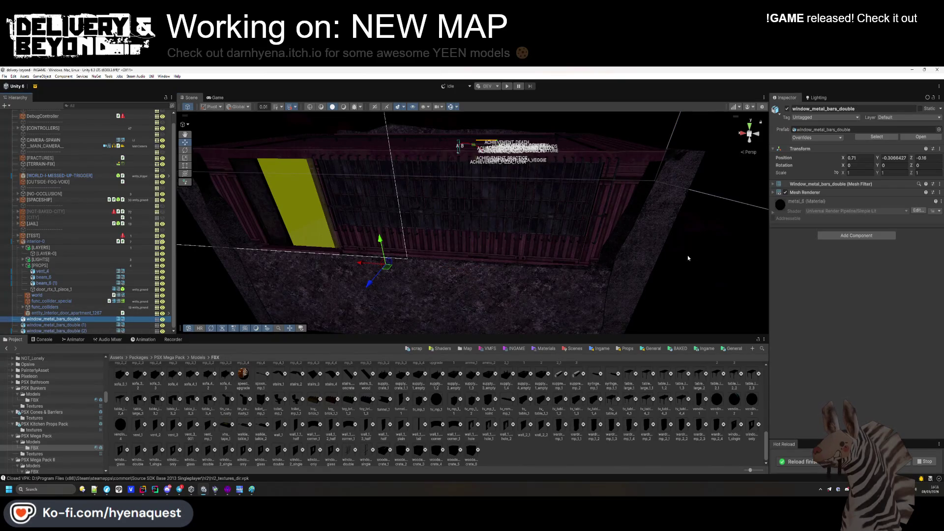
Add a Box Collider to the barred window and stretch it across all three windows.
left_click(848, 236)
type("box")
left_click(844, 260)
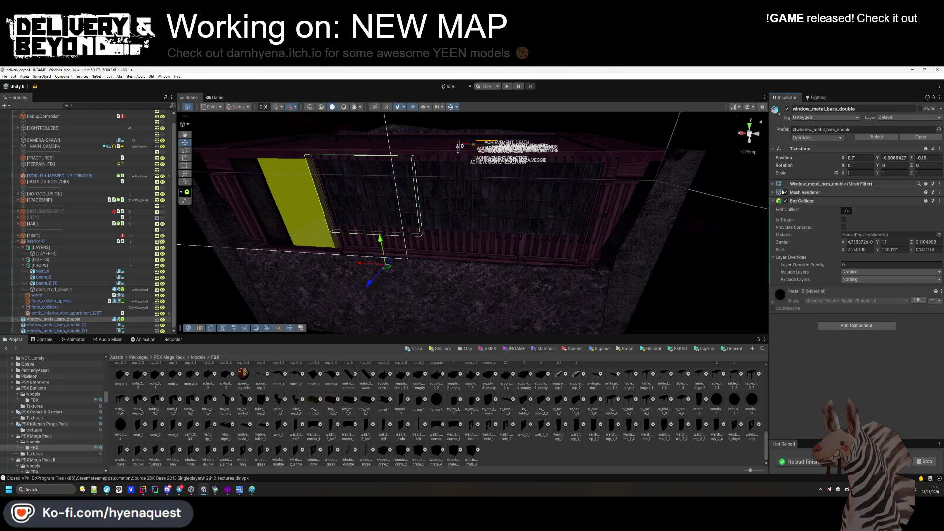
left_click_drag(421, 200, 606, 219)
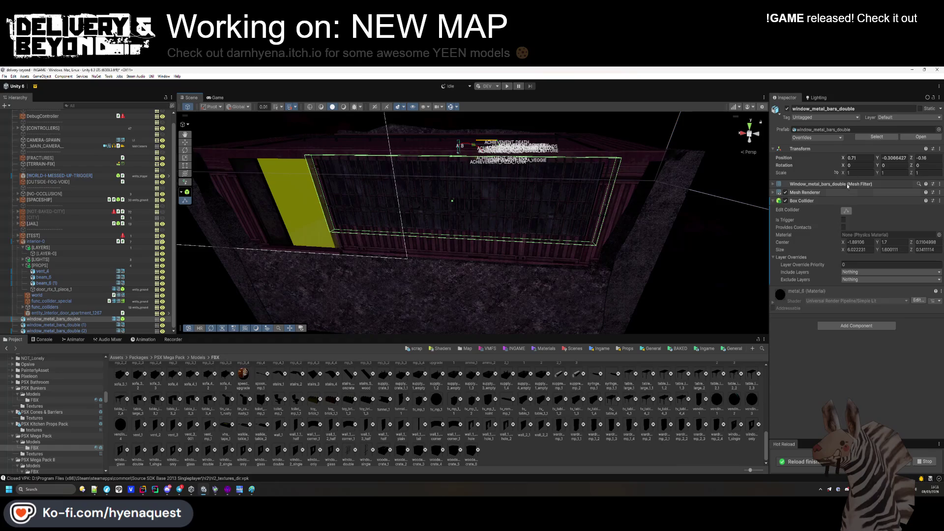
Put the barred window on the entity_ground layer and mark it Static.
left_click(910, 117)
left_click(902, 184)
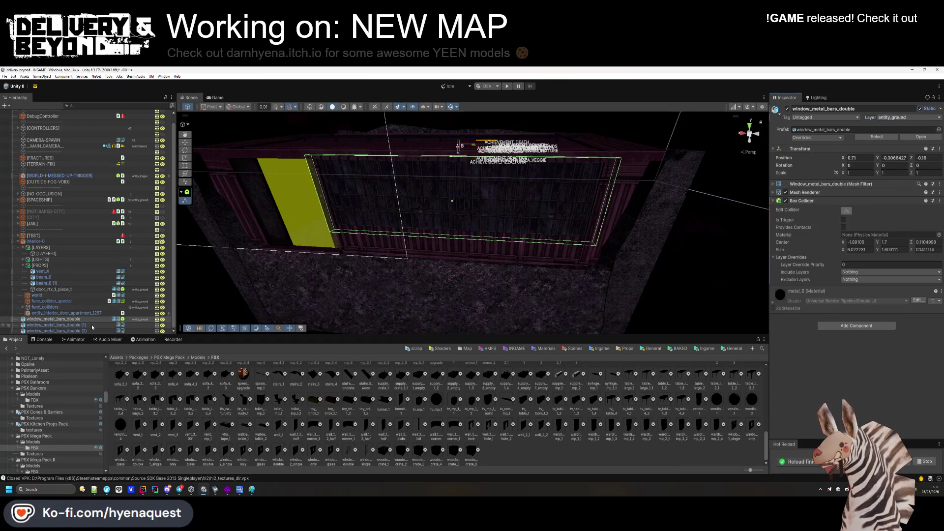
left_click(79, 319)
scroll(80, 330, "up", 1)
scroll(80, 324, "up", 1)
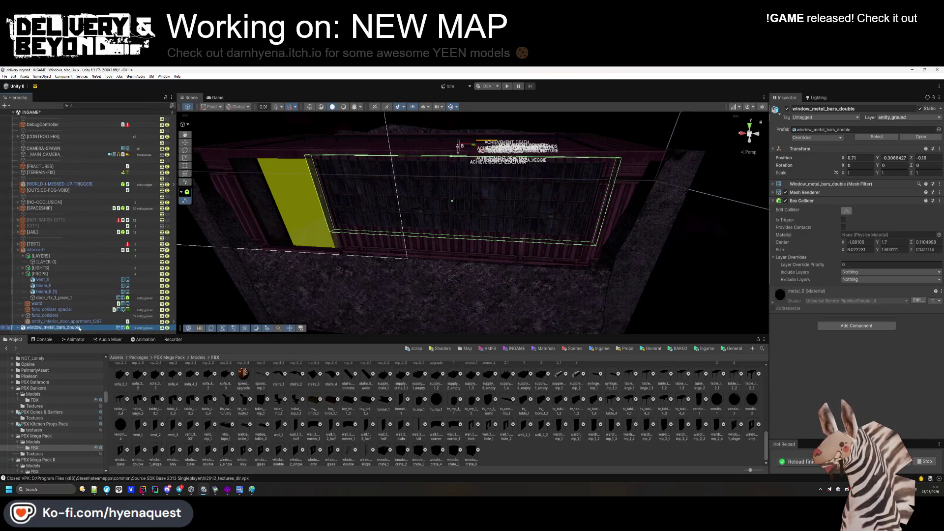
left_click(921, 109)
key("Return")
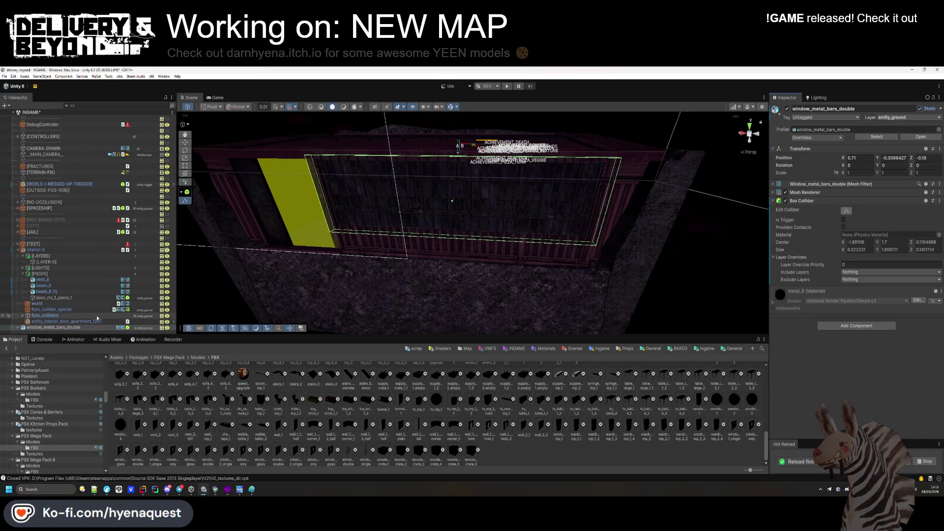
Move the barred window into the [PROPS] group and tag it OCCLUDER/IGNORE.
left_click_drag(46, 298, 45, 297)
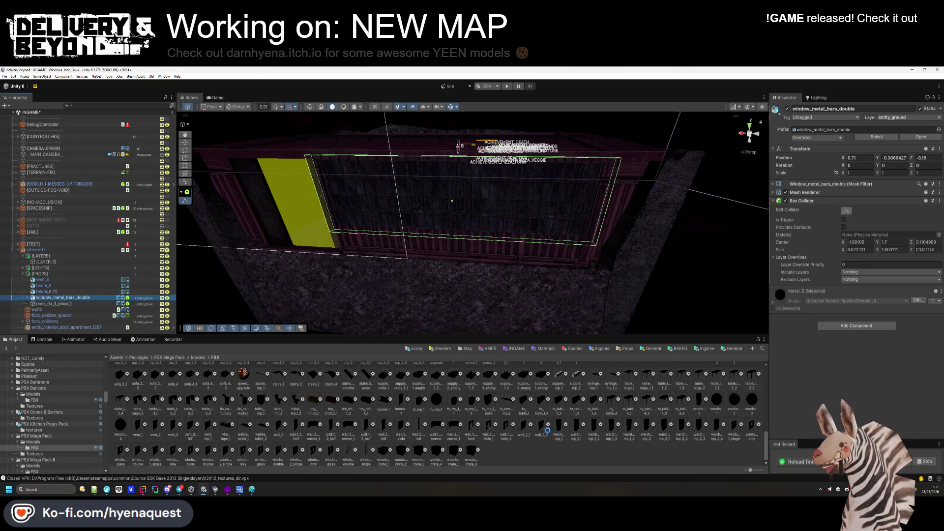
mouse_move(634, 246)
left_mouse_down()
mouse_move(568, 247)
mouse_move(592, 259)
mouse_move(565, 251)
left_mouse_up()
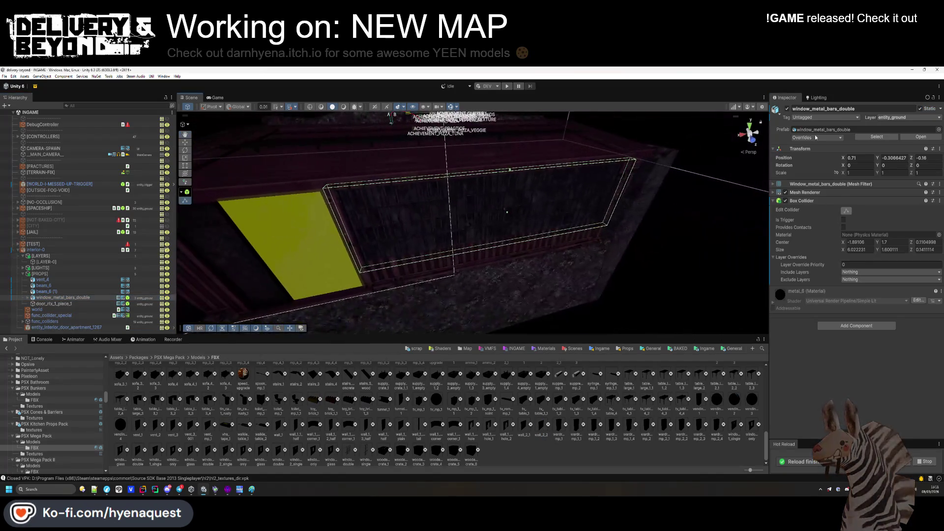
left_click(826, 117)
left_click(856, 191)
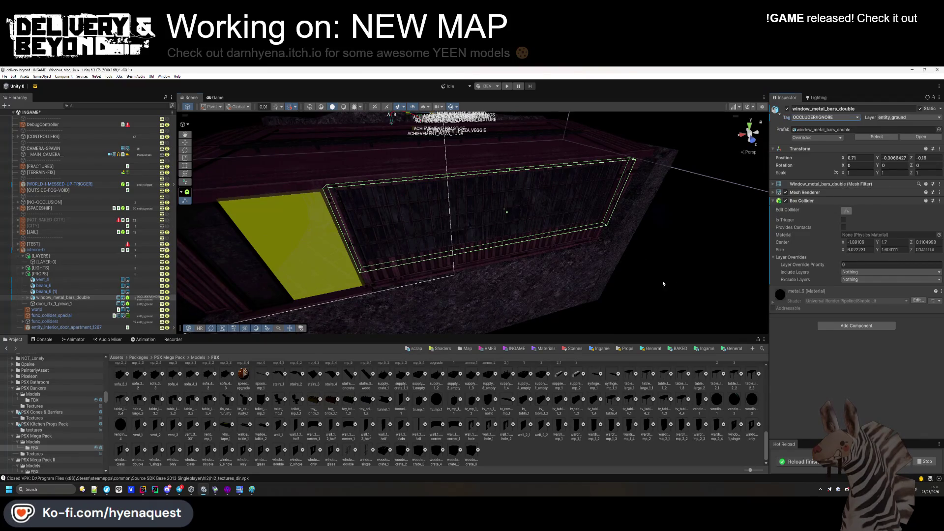
left_click(663, 284)
mouse_move(663, 284)
left_mouse_down()
mouse_move(513, 235)
mouse_move(533, 161)
mouse_move(491, 194)
left_mouse_up()
left_click(420, 217)
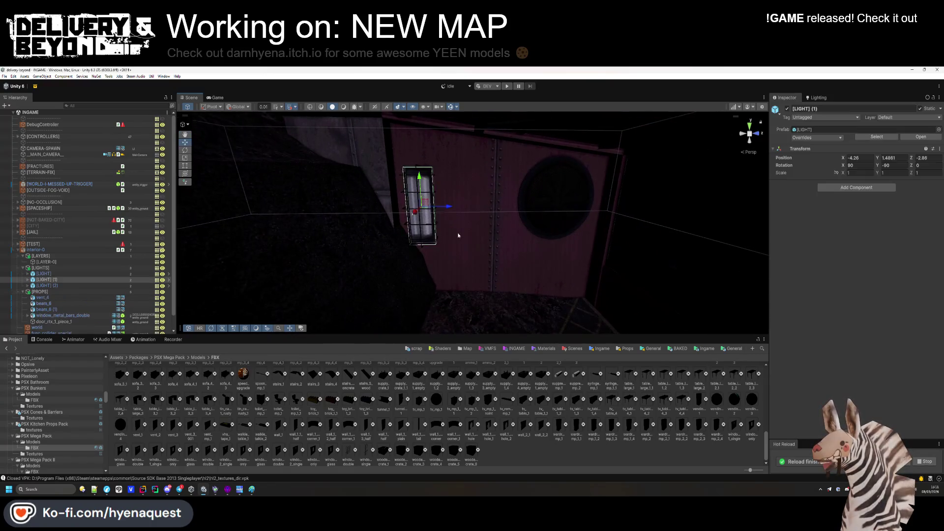
Delete the wall lights [LIGHT] and [LIGHT] (1), leaving the ceiling light [LIGHT] (2).
key("f")
mouse_move(498, 235)
left_mouse_down()
mouse_move(511, 231)
mouse_move(361, 253)
mouse_move(476, 252)
mouse_move(276, 251)
mouse_move(299, 261)
left_mouse_up()
key("ctrl+z")
left_click(289, 255, "ctrl")
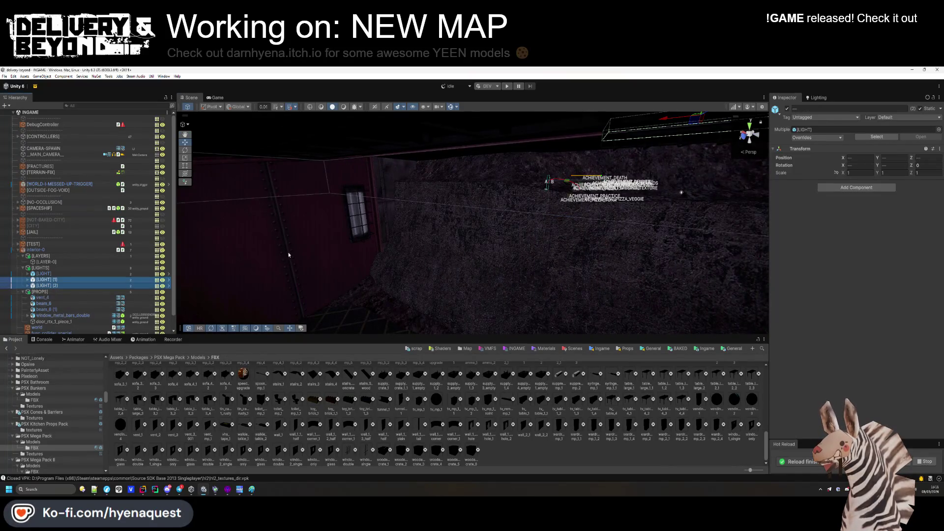
mouse_move(341, 220)
left_mouse_down()
mouse_move(488, 238)
mouse_move(375, 253)
left_mouse_up()
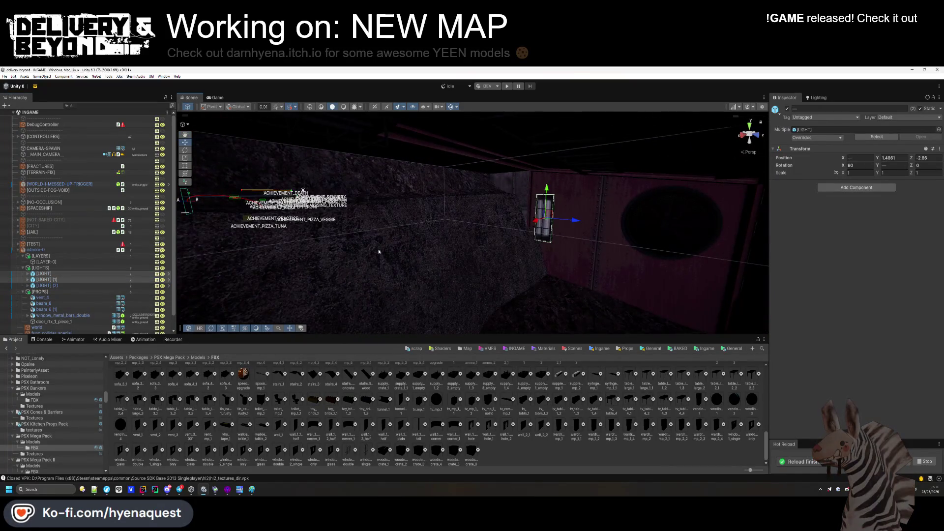
left_click(126, 283)
key("Delete")
mouse_move(275, 171)
left_mouse_down()
mouse_move(236, 280)
mouse_move(514, 238)
left_mouse_up()
left_click(484, 199)
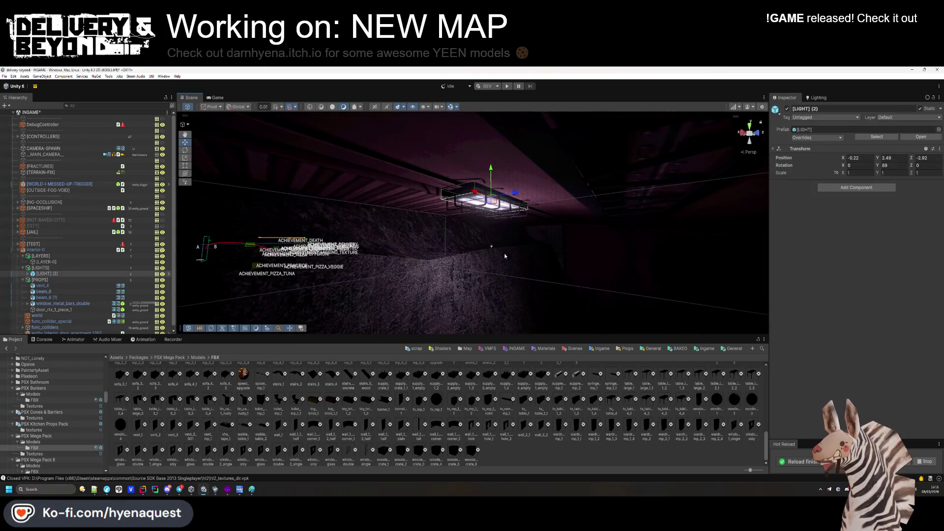
Set the ceiling lamp light's Range to 10 and Intensity to 4.41.
left_click(491, 246)
left_click_drag(857, 258, 862, 255)
left_click(873, 255)
type("10")
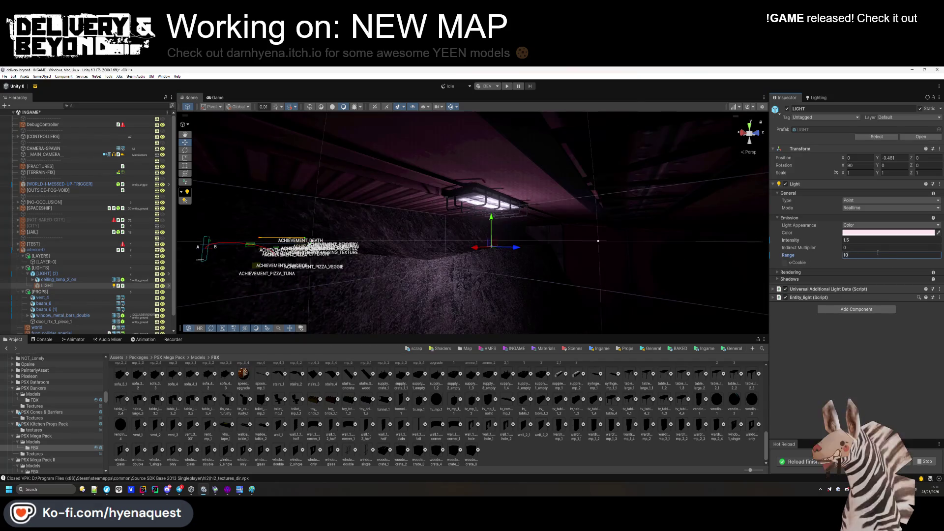
left_click(853, 240)
type("4.41")
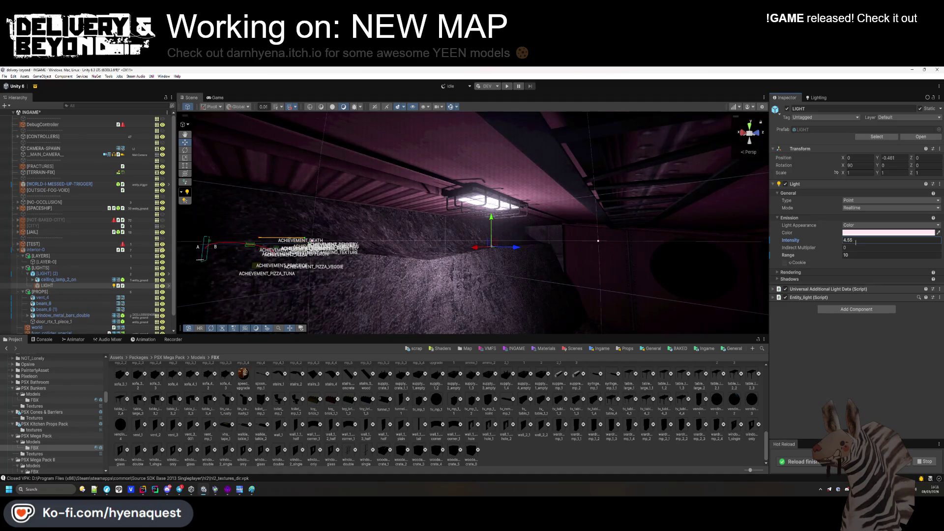
Reselect the ceiling lamp's light source and collapse its shadow settings.
left_click(605, 280)
left_click_drag(605, 280, 555, 247)
left_click(555, 247)
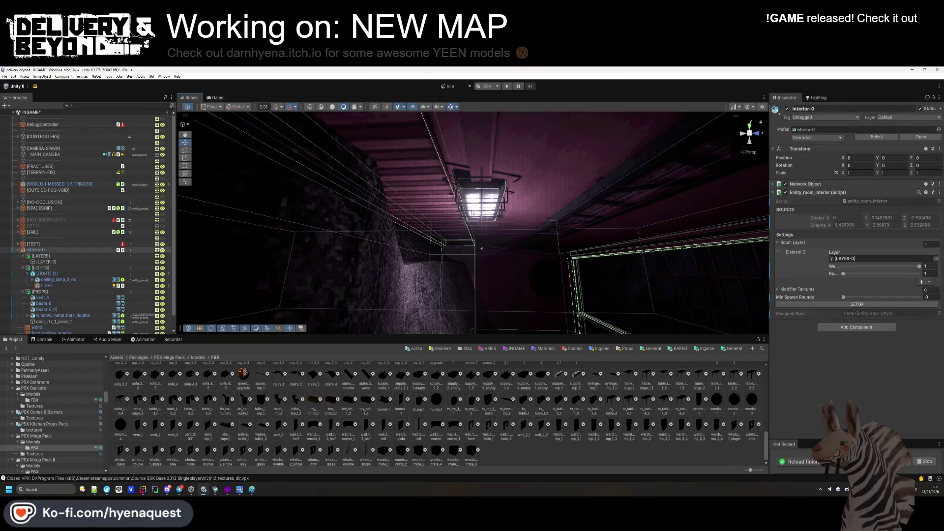
left_click(491, 162)
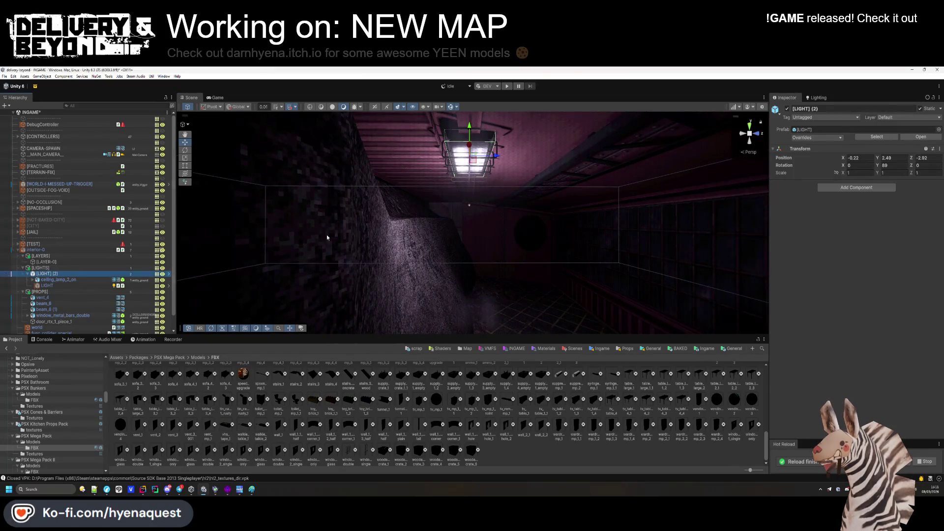
mouse_move(505, 168)
left_mouse_down()
mouse_move(581, 178)
mouse_move(590, 189)
mouse_move(579, 201)
mouse_move(462, 181)
mouse_move(506, 316)
mouse_move(509, 286)
left_mouse_up()
left_click(594, 184)
left_click(594, 184)
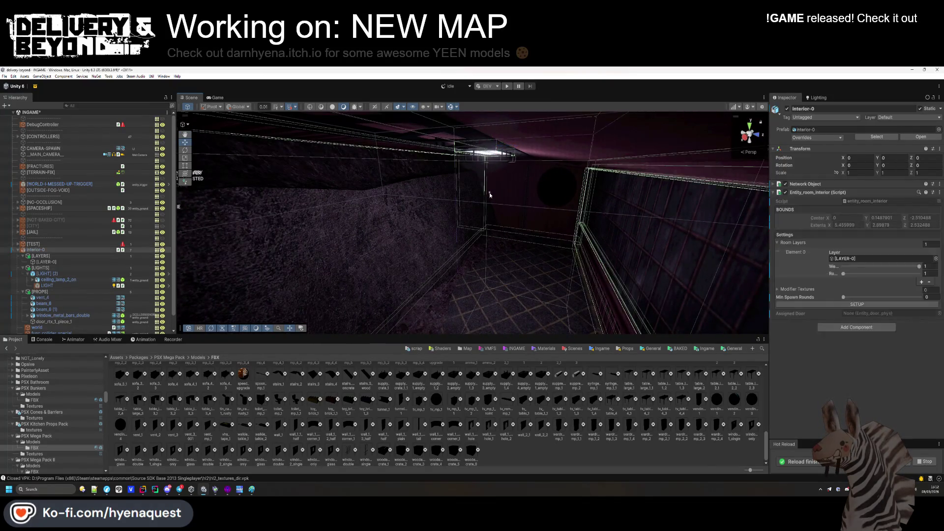
left_click(490, 193)
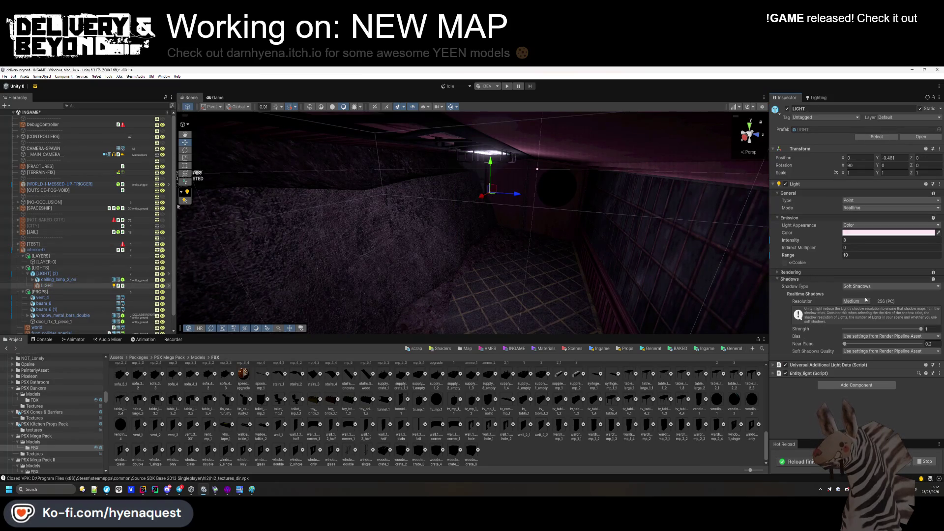
left_click(804, 278)
mouse_move(429, 249)
left_mouse_down()
mouse_move(481, 254)
mouse_move(474, 225)
mouse_move(409, 225)
mouse_move(512, 240)
mouse_move(593, 227)
mouse_move(596, 246)
mouse_move(589, 243)
left_mouse_up()
left_click(481, 254)
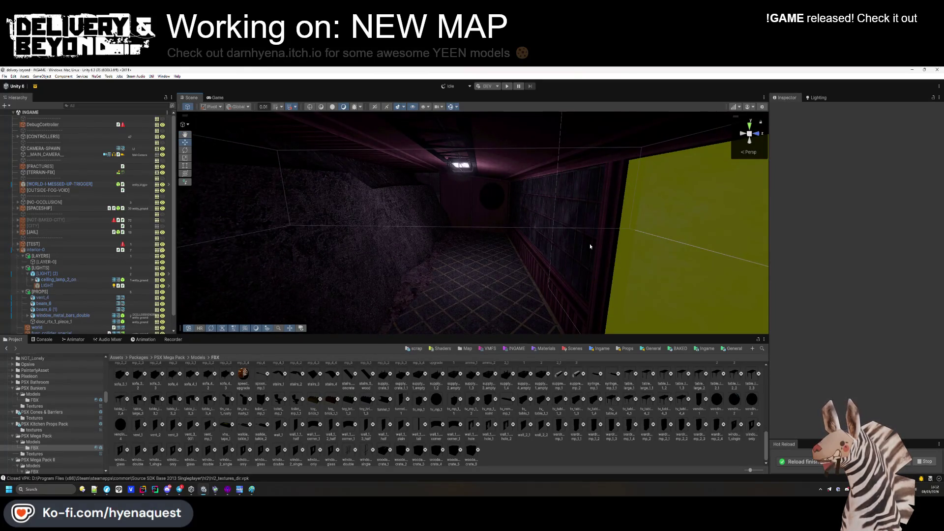
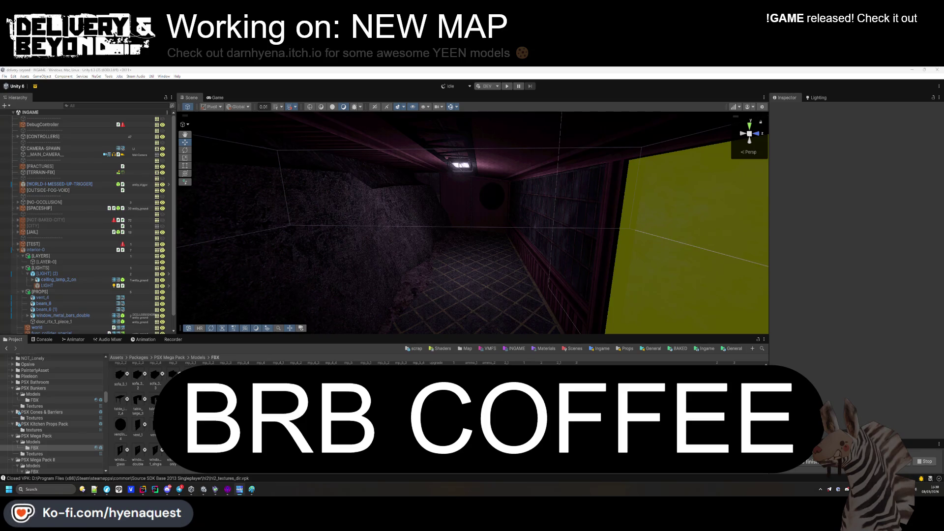
Browse the PSX Mega Pack II models from Buildings down to the Modular Props folder.
mouse_move(455, 255)
left_mouse_down()
mouse_move(560, 249)
mouse_move(552, 224)
mouse_move(417, 217)
mouse_move(827, 223)
left_mouse_up()
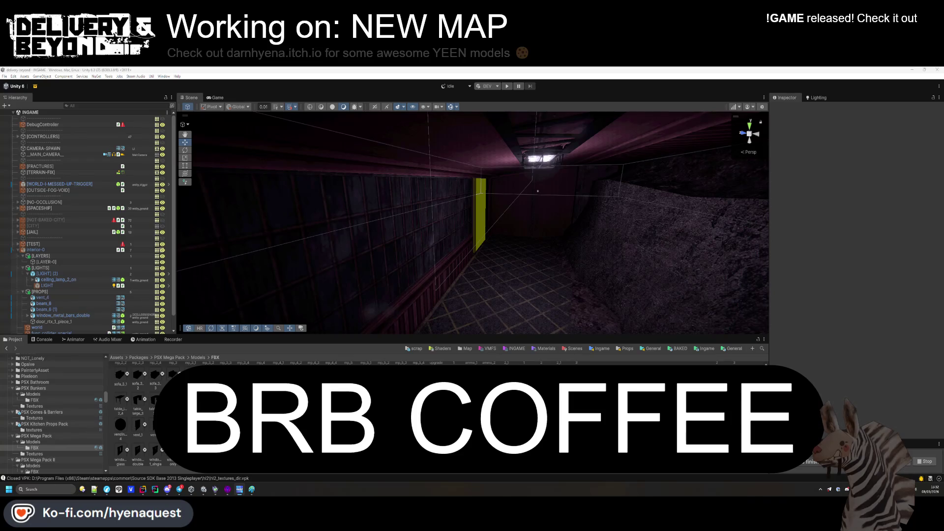
mouse_move(533, 251)
left_mouse_down()
mouse_move(542, 161)
mouse_move(526, 251)
left_mouse_up()
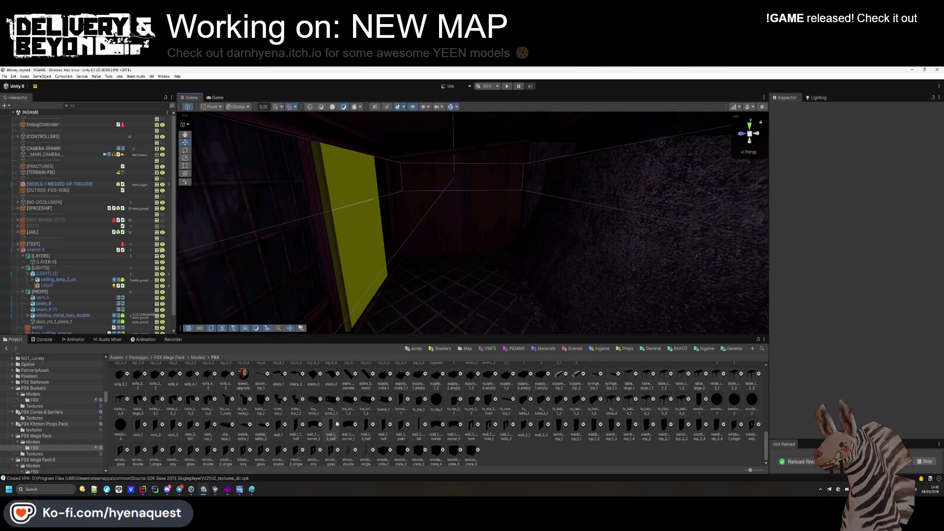
scroll(41, 456, "down", 2)
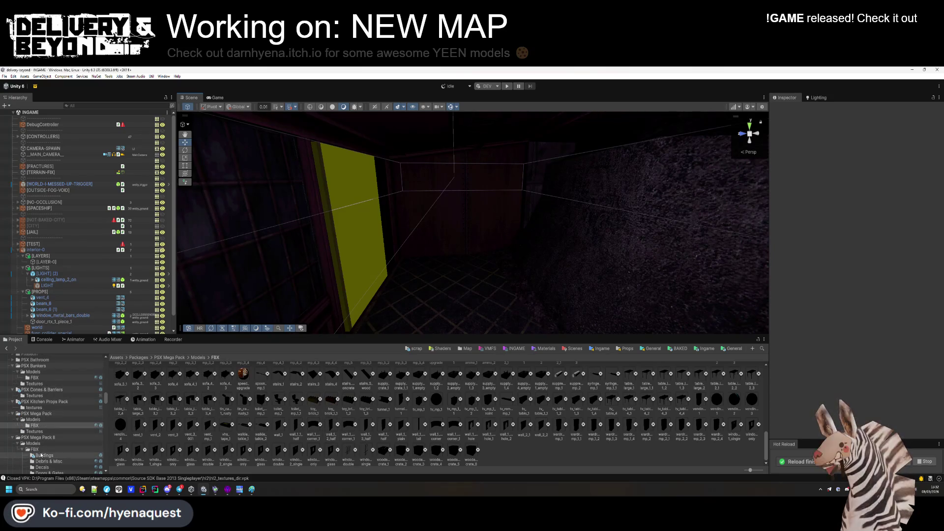
left_click(41, 455)
scroll(52, 451, "down", 2)
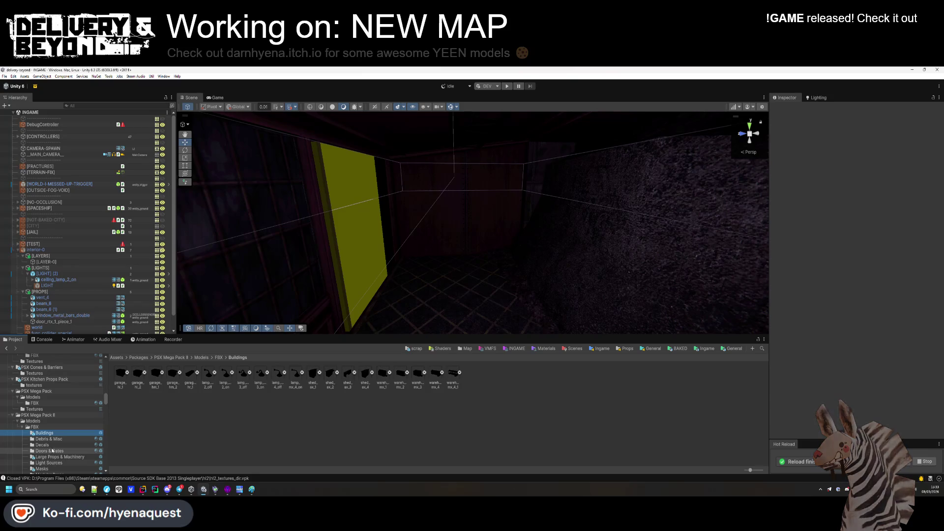
left_click(53, 451)
left_click(52, 457)
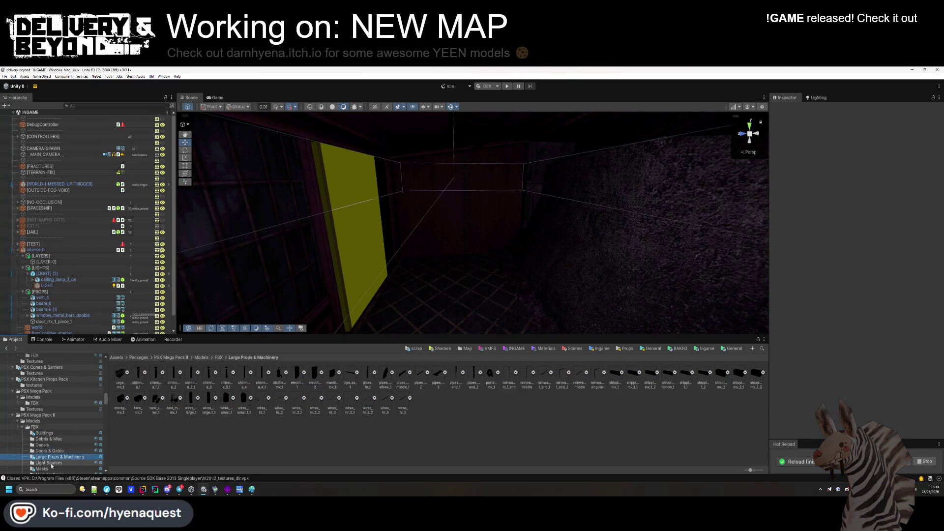
scroll(52, 465, "down", 2)
left_click(49, 452)
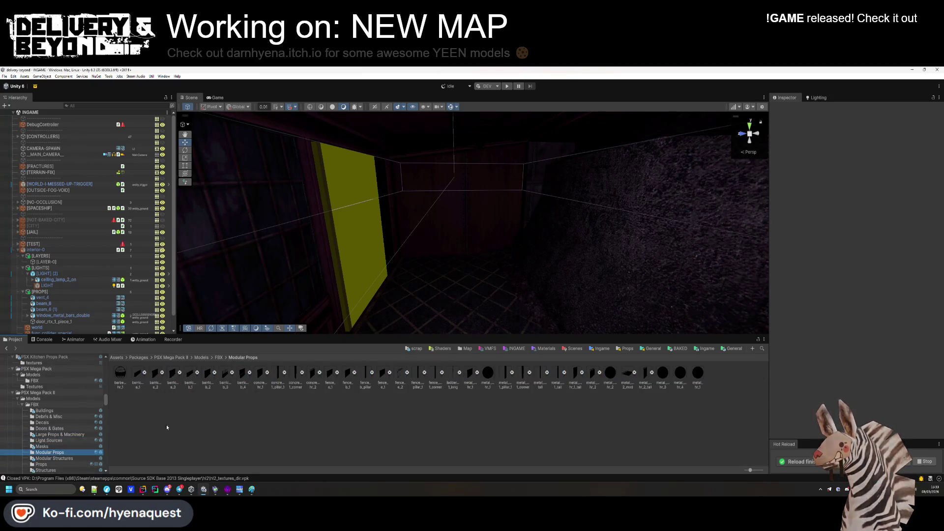
Place the fence_e_2 barbed-wire fence on the room's right wall and add a duplicate beside it.
mouse_move(491, 256)
left_mouse_down()
mouse_move(512, 248)
mouse_move(507, 263)
mouse_move(517, 253)
mouse_move(508, 249)
mouse_move(574, 284)
mouse_move(510, 217)
mouse_move(639, 303)
left_mouse_up()
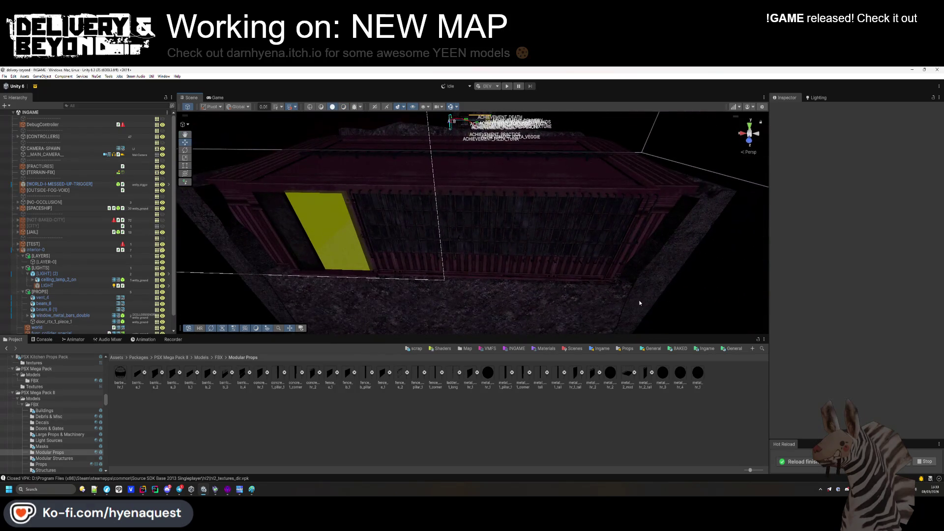
mouse_move(645, 372)
left_mouse_down()
mouse_move(529, 295)
mouse_move(524, 270)
mouse_move(527, 284)
left_mouse_up()
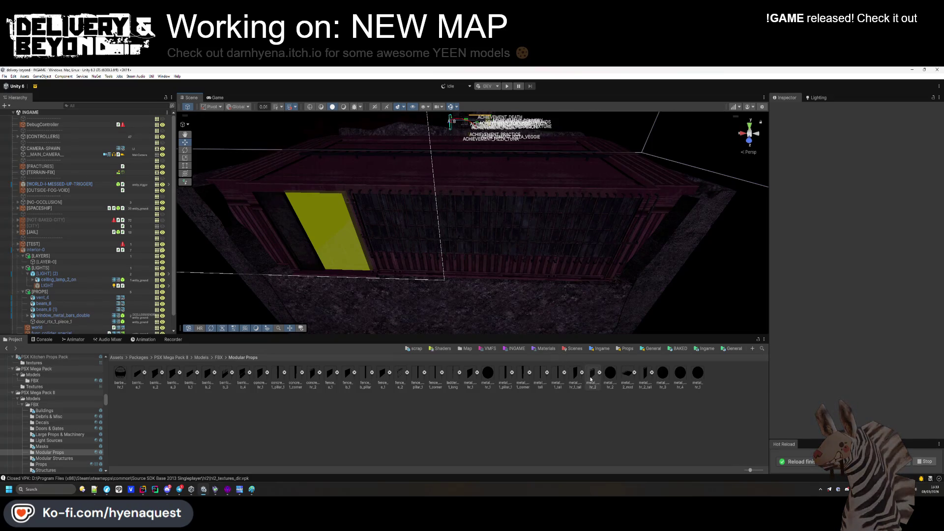
mouse_move(400, 376)
left_mouse_down()
mouse_move(497, 275)
mouse_move(498, 299)
mouse_move(480, 249)
mouse_move(440, 280)
mouse_move(364, 279)
mouse_move(249, 236)
mouse_move(386, 330)
mouse_move(497, 330)
mouse_move(438, 286)
mouse_move(468, 284)
mouse_move(448, 285)
mouse_move(436, 267)
mouse_move(398, 268)
mouse_move(464, 279)
mouse_move(510, 263)
mouse_move(421, 263)
mouse_move(311, 230)
mouse_move(223, 219)
mouse_move(418, 283)
left_mouse_up()
key("ctrl+d")
left_click(397, 292)
Select the fence_e_2 model asset and bring up its context options.
left_click(418, 283)
left_click(200, 316)
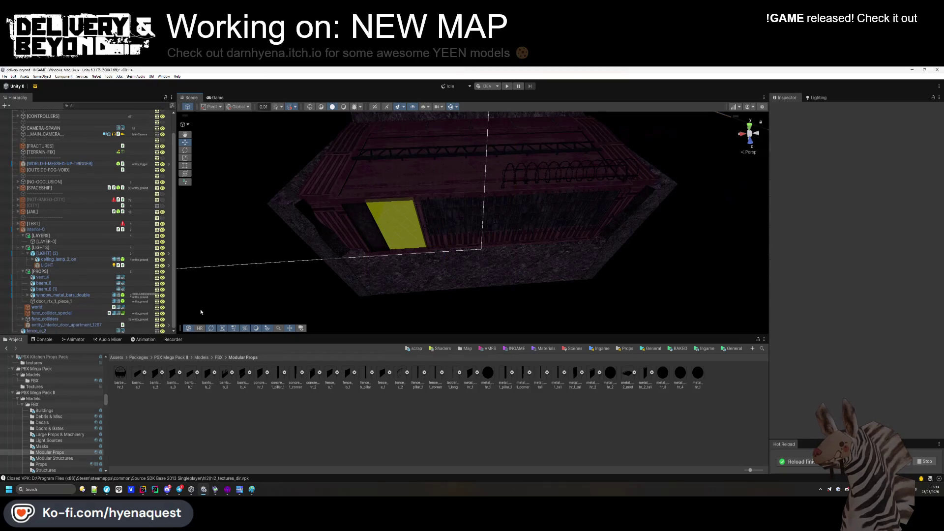
left_click(53, 327)
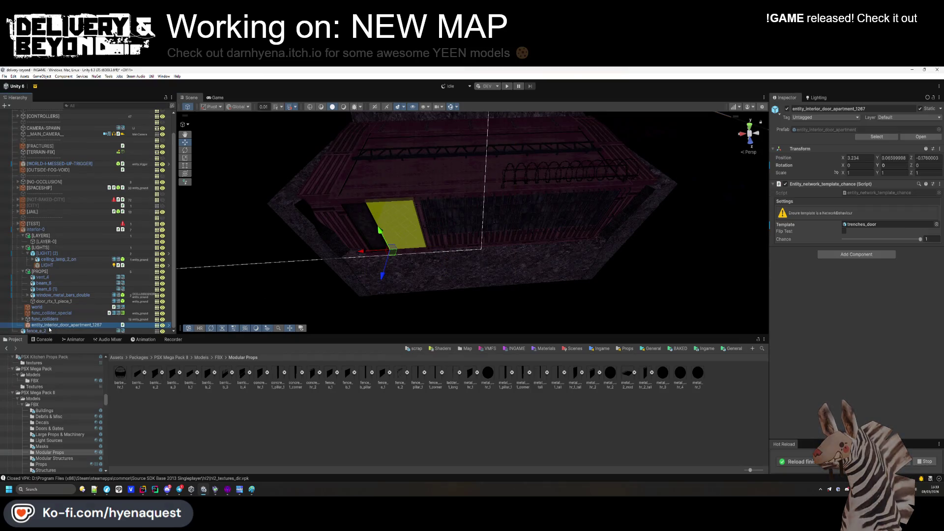
right_click(401, 375)
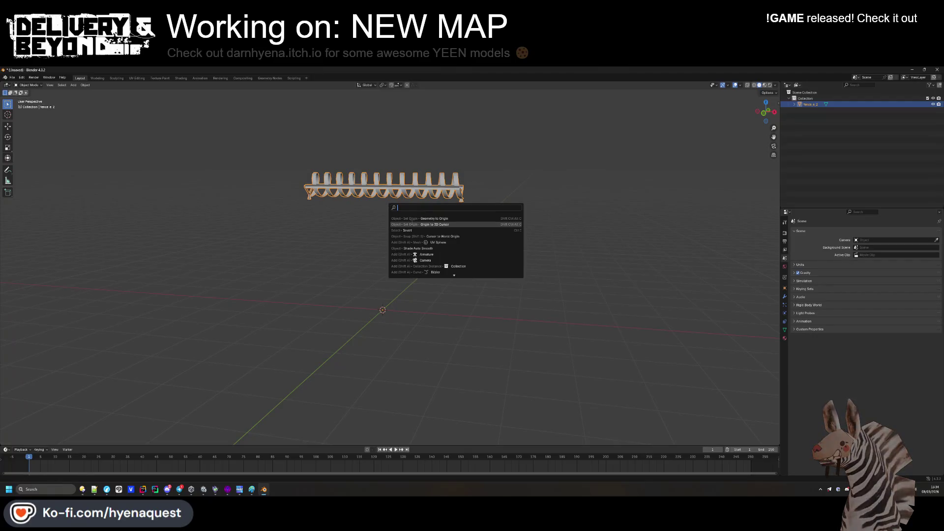
Move the fence's origin to the world centre and start an FBX export.
left_click(423, 220)
mouse_move(466, 274)
left_mouse_down()
mouse_move(398, 269)
mouse_move(453, 290)
left_mouse_up()
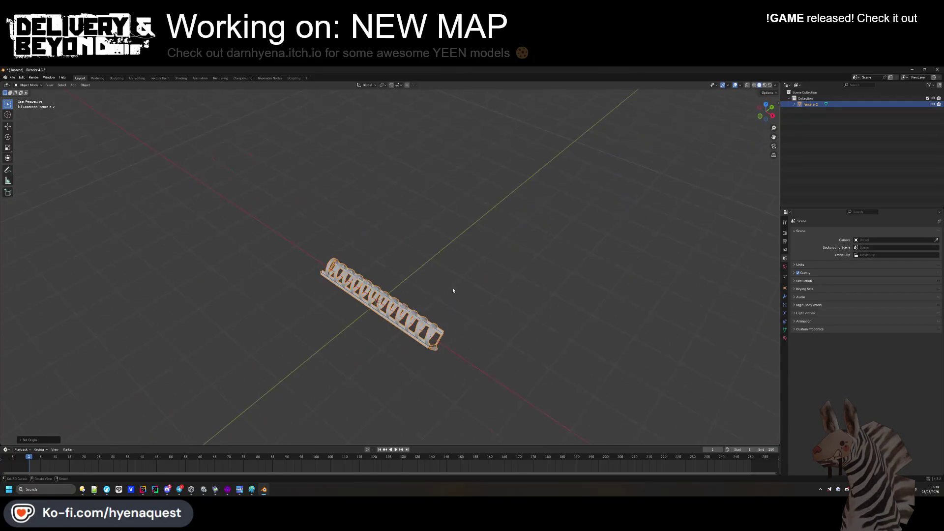
left_click(12, 78)
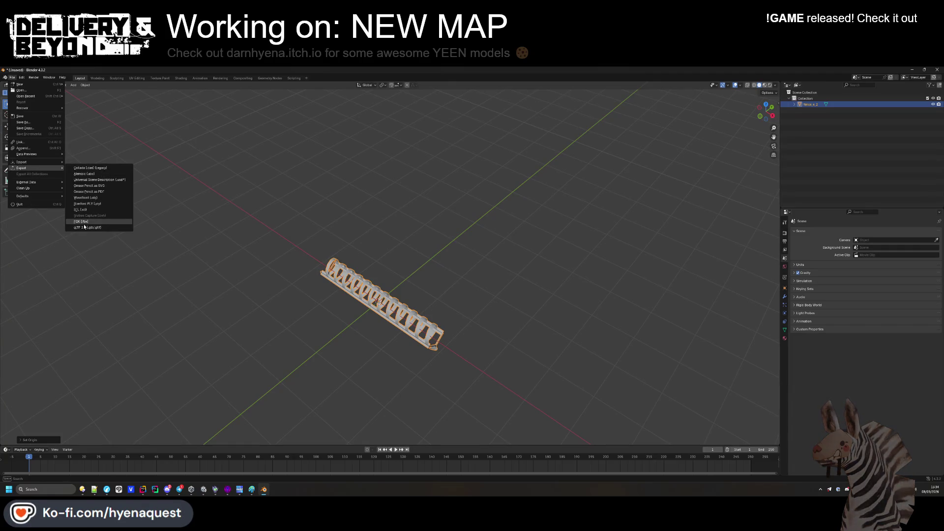
left_click(84, 222)
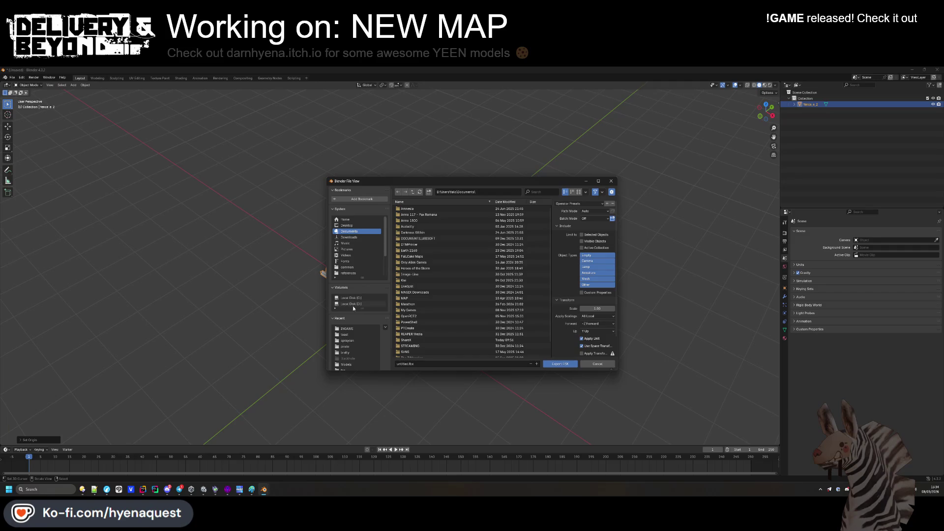
Export barbed_wire.fbx to the INGAME folder with FBX Units Scale and Strip Path.
left_click(347, 328)
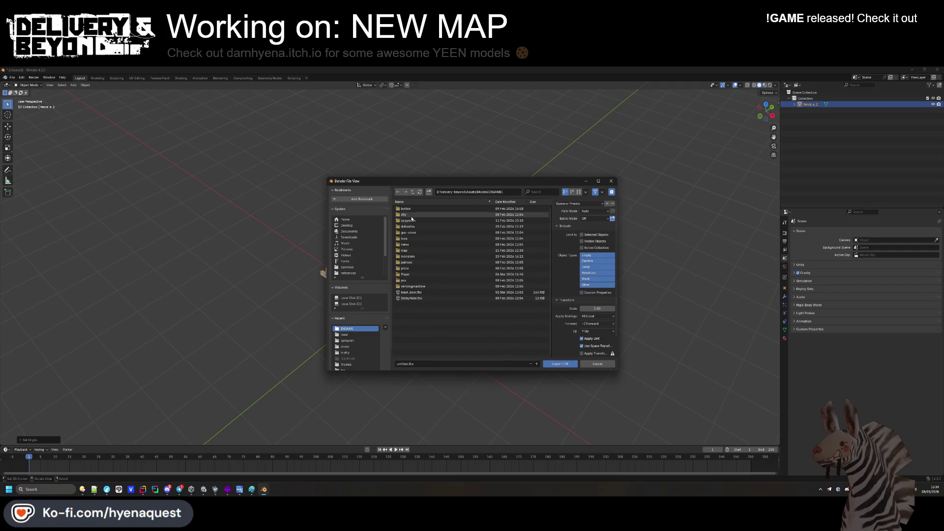
left_click(428, 365)
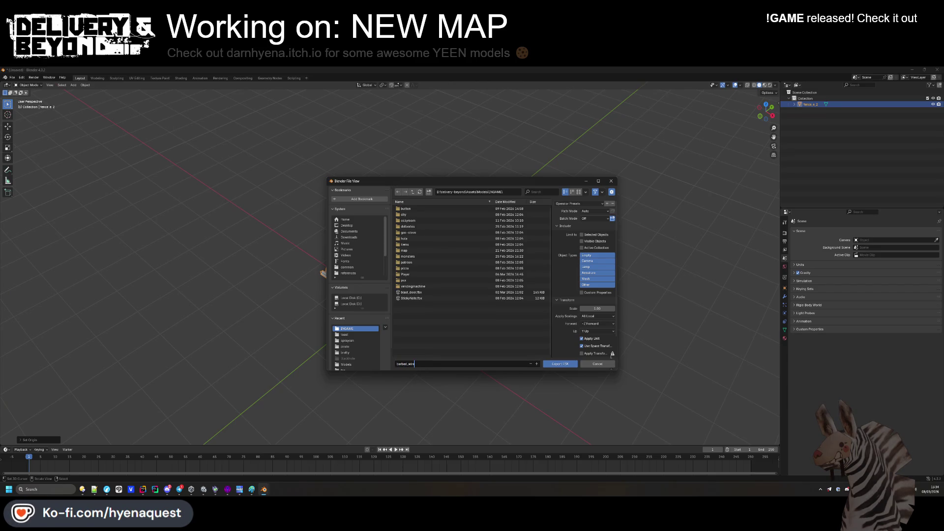
left_click(600, 318)
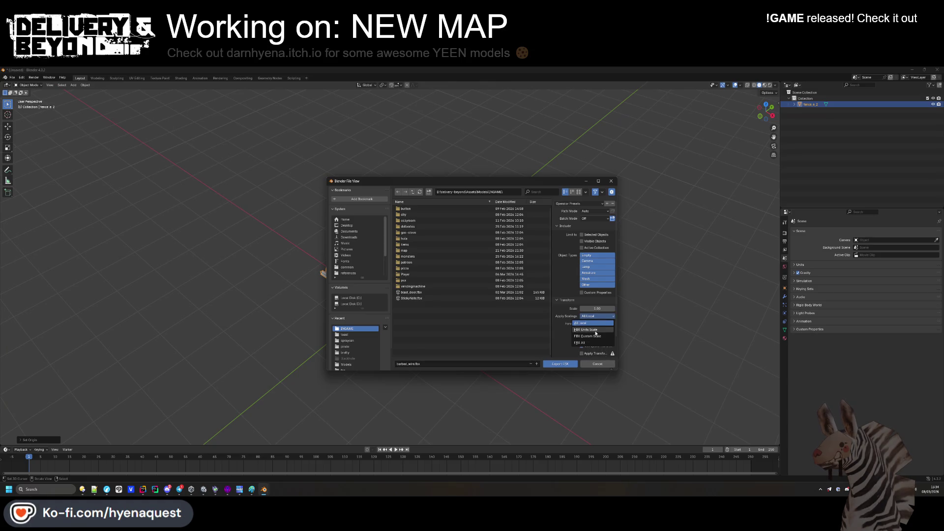
left_click(592, 330)
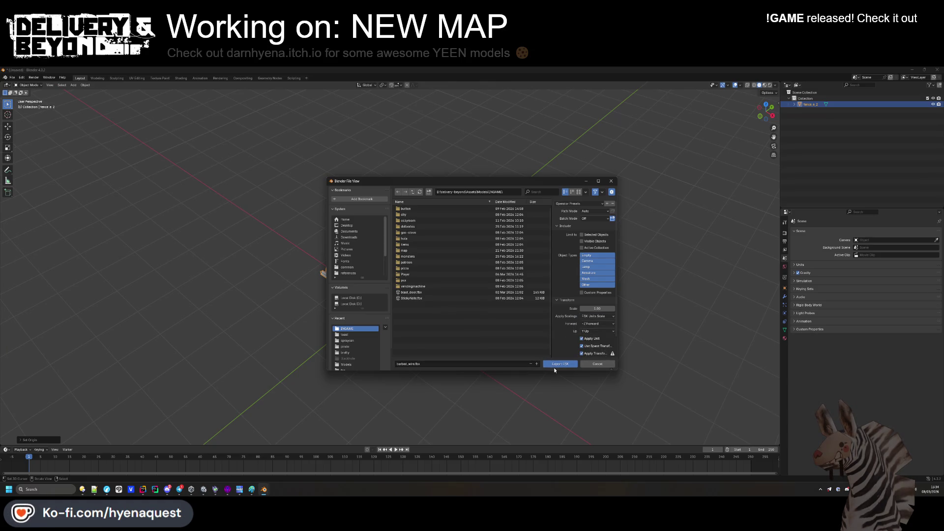
left_click(592, 211)
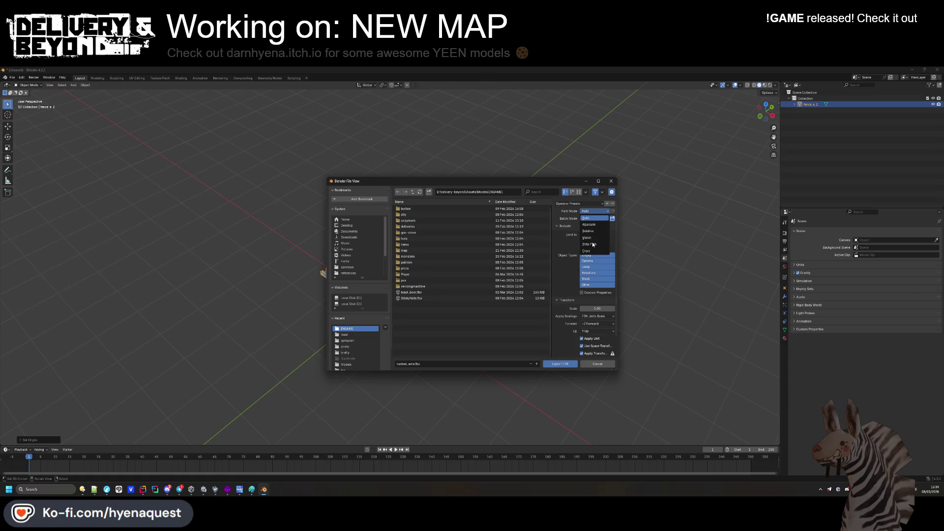
left_click(591, 244)
left_click(560, 364)
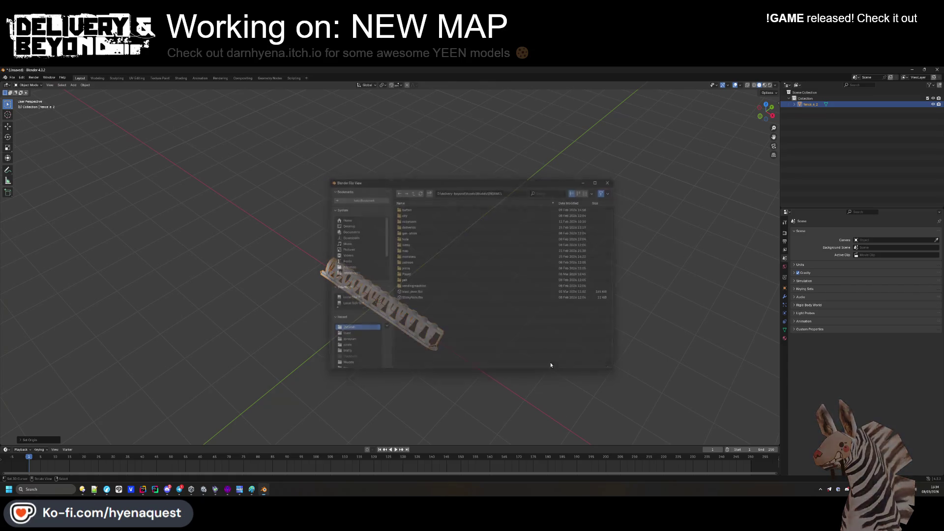
key("alt+Tab")
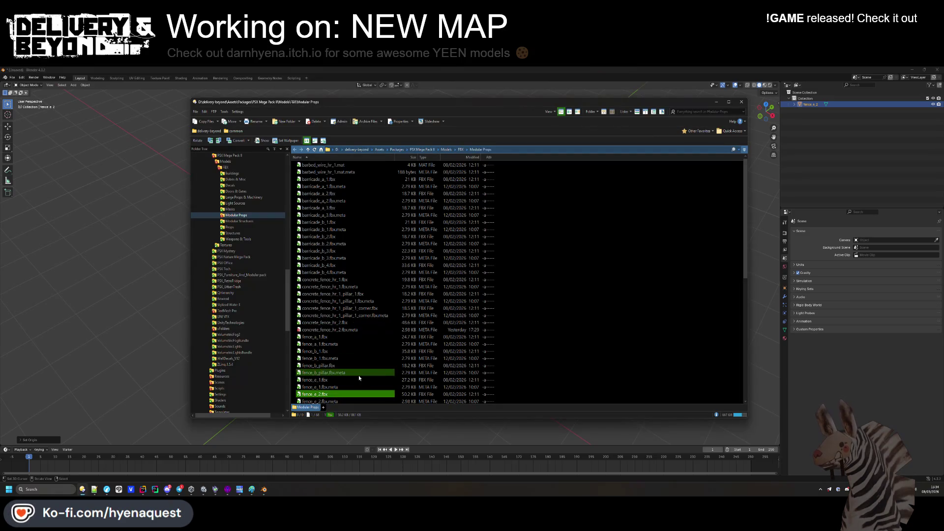
key("alt+Tab")
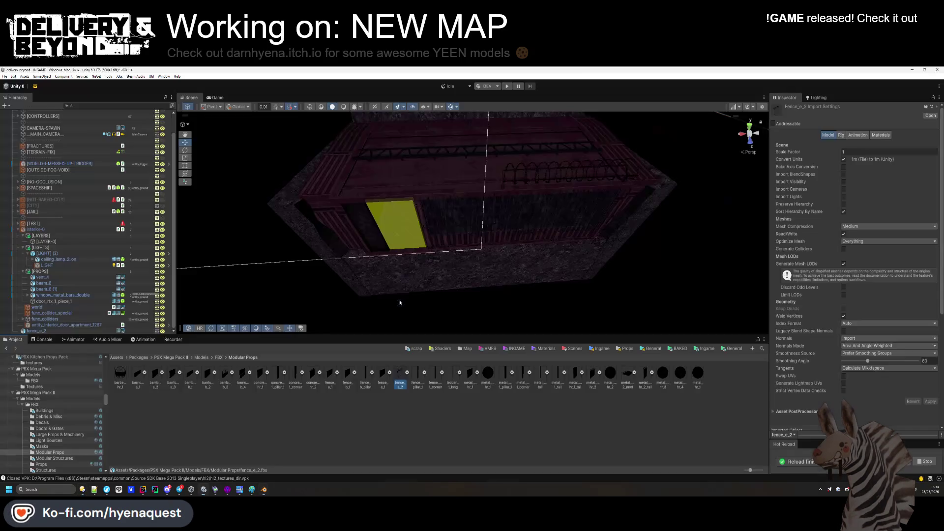
Enlarge the Project panel and collapse interior-0's LAYERS, LIGHTS and PROPS groups.
left_click(120, 379)
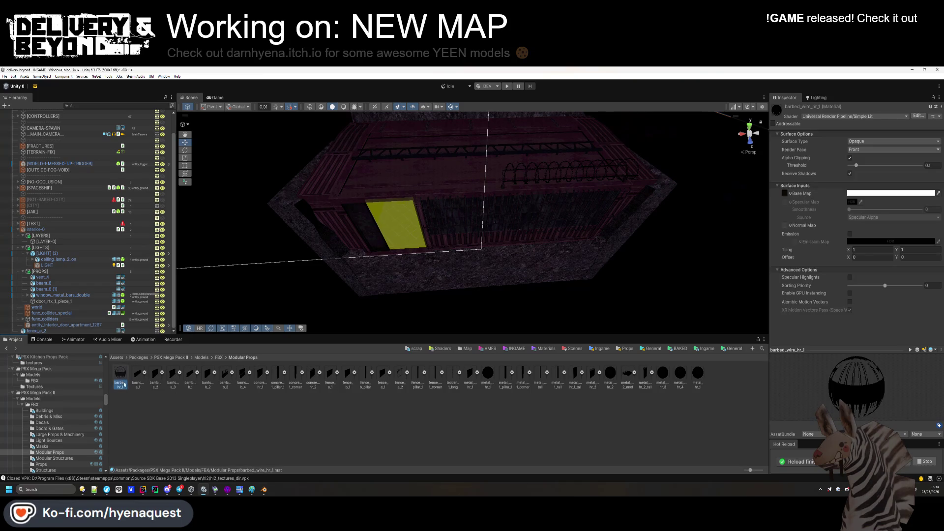
left_click(486, 349)
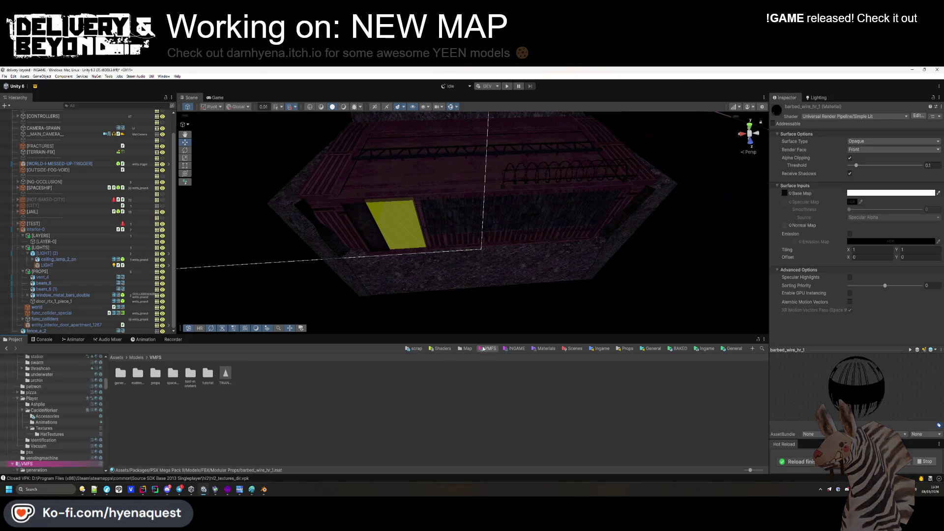
left_click_drag(295, 335, 275, 322)
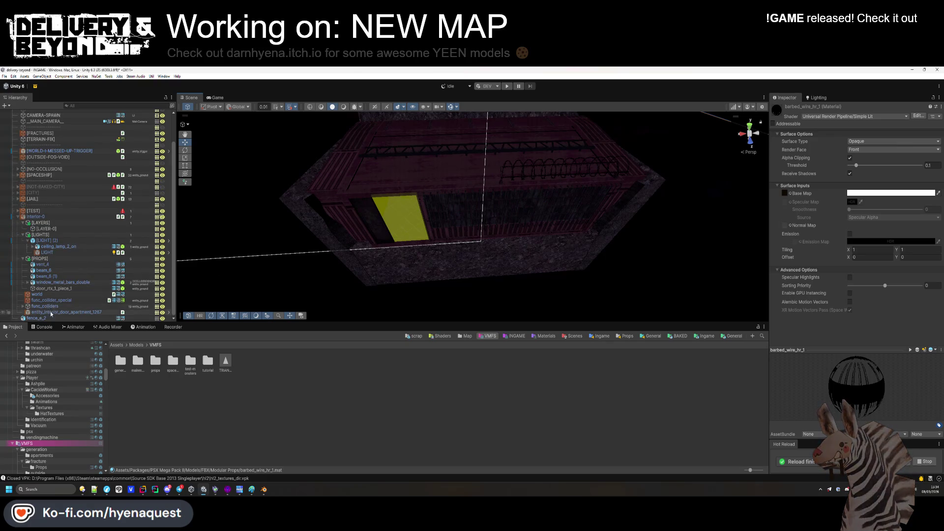
left_click(22, 223)
left_click(23, 240)
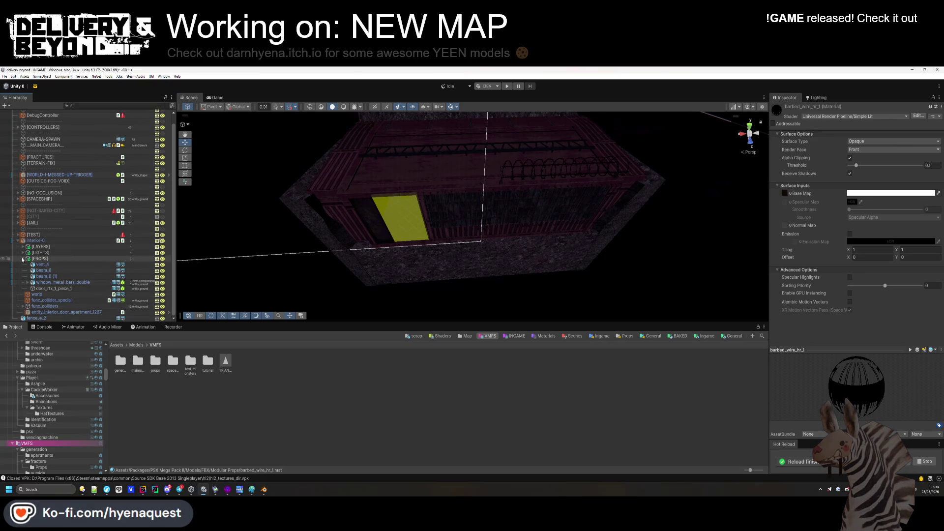
left_click(22, 259)
left_click(53, 316)
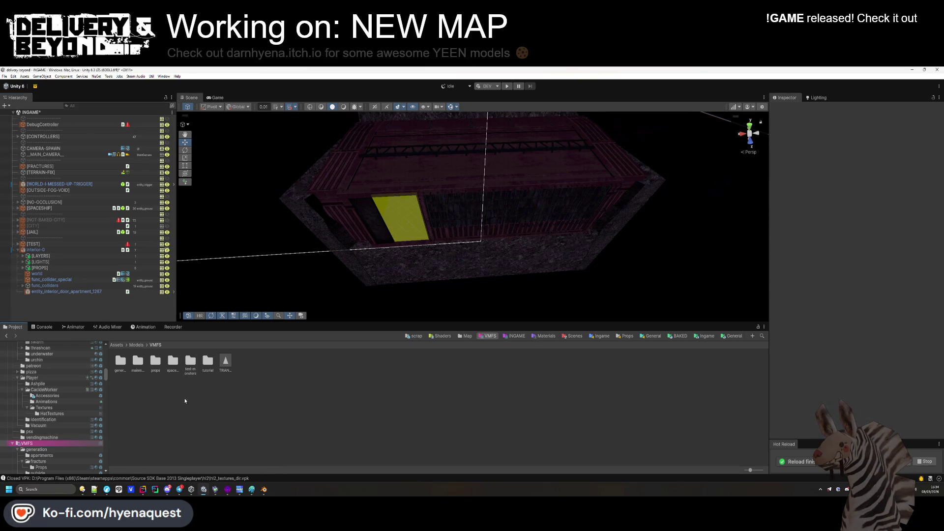
Drag barbed_wire.fbx from Models/INGAME into the scene.
left_click(137, 345)
double_click(120, 362)
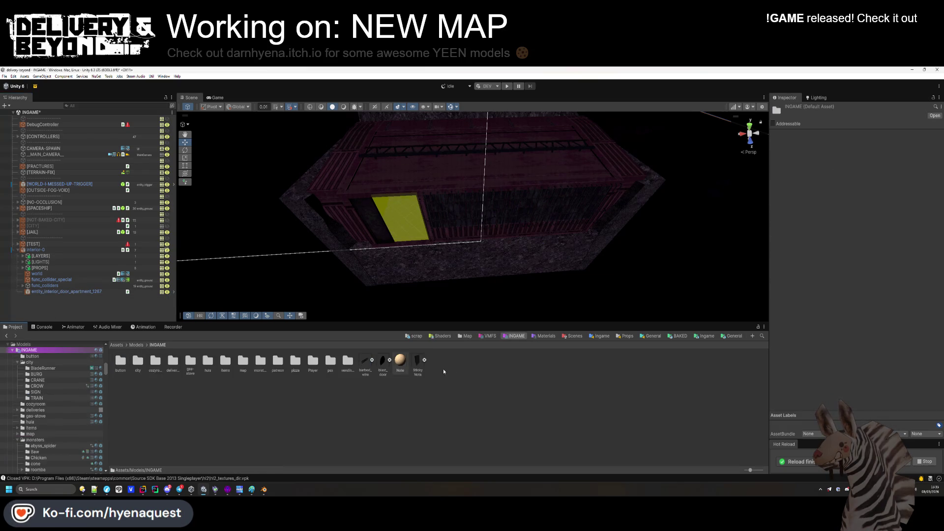
left_click(365, 365)
mouse_move(367, 366)
left_mouse_down()
mouse_move(388, 266)
mouse_move(442, 190)
mouse_move(470, 178)
left_mouse_up()
Open the barbed_wire asset's Materials import settings and search the picker for barbed_wire_hr_1.
left_click(444, 364)
left_click(365, 366)
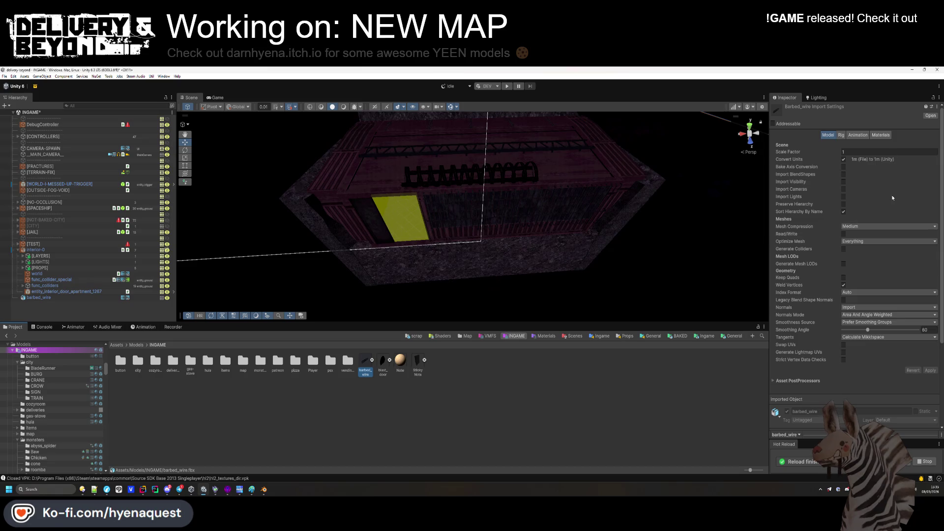
left_click(879, 135)
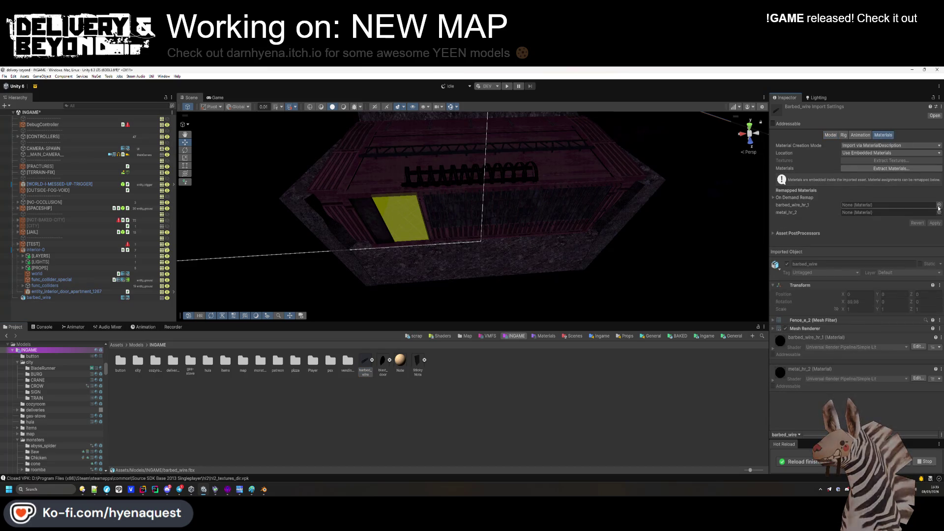
left_click(939, 207)
type("bar")
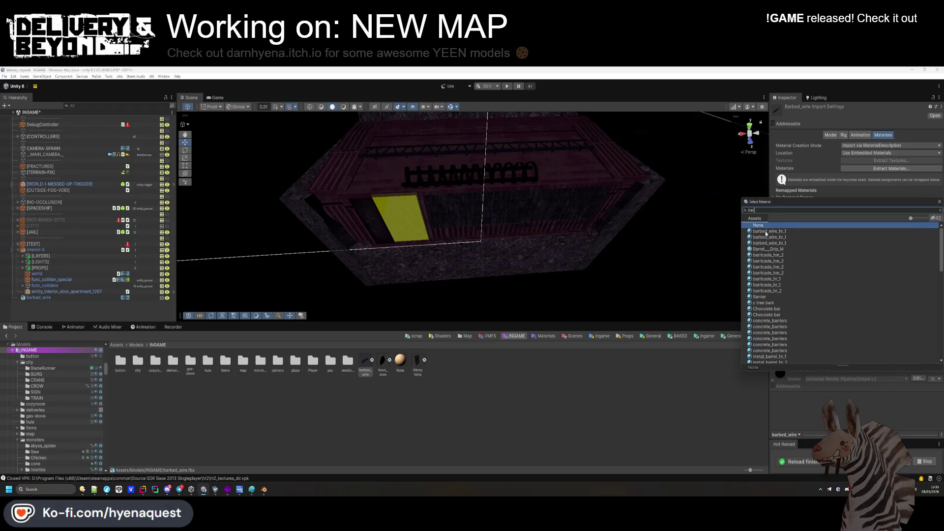
double_click(766, 231)
Assign the barbed_wire_hr_1 material to the remap slot and apply the import change.
left_click(939, 205)
type("b")
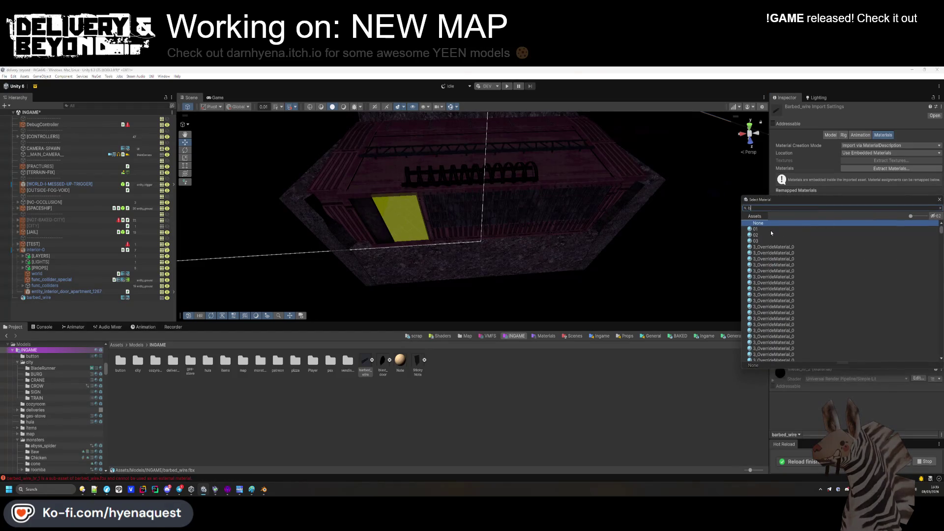
left_click(774, 235)
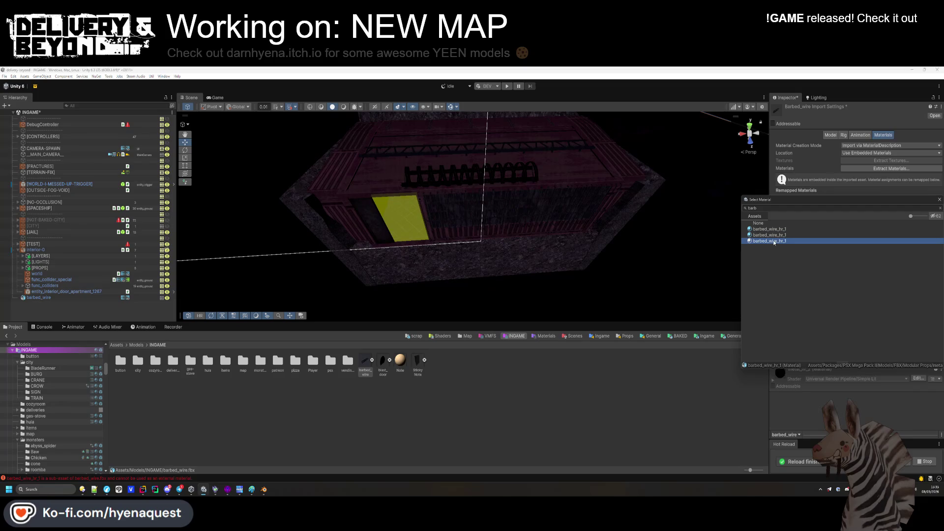
left_click(775, 229)
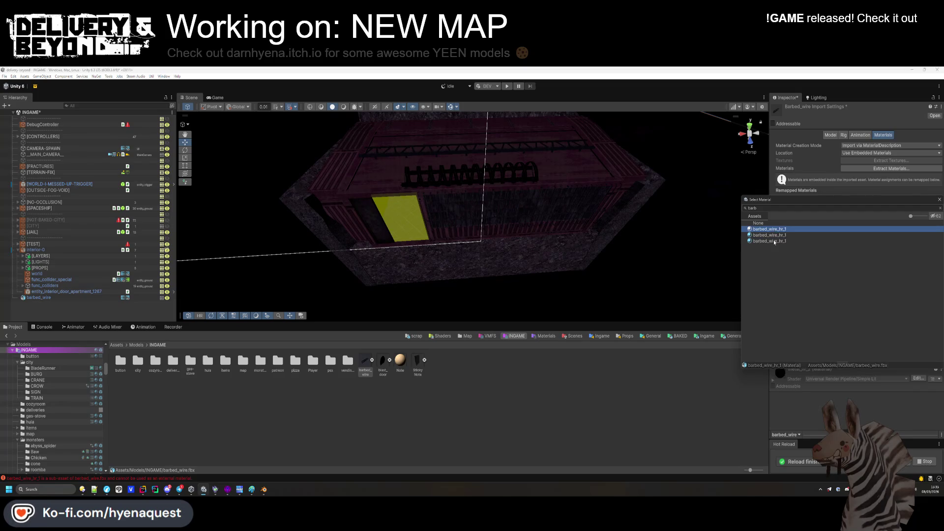
left_click(775, 241)
double_click(547, 243)
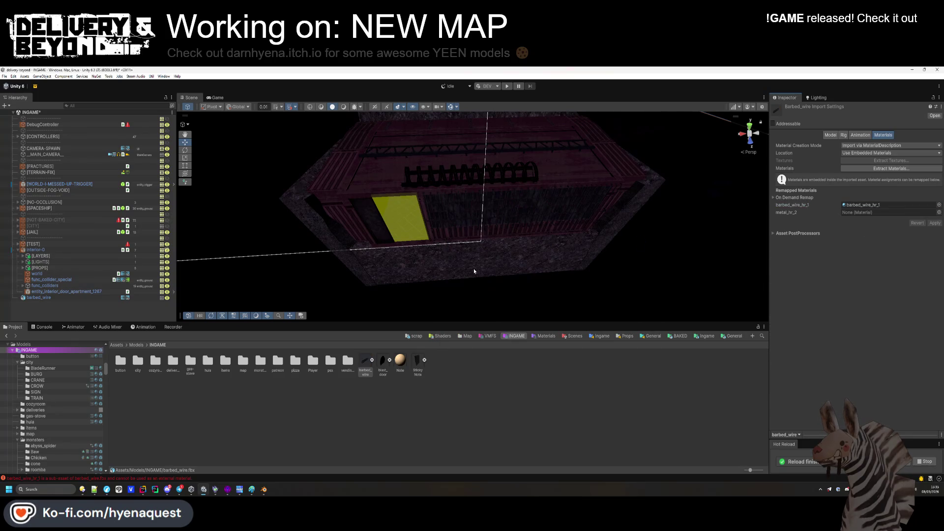
left_click(939, 205)
double_click(787, 294)
left_click(935, 223)
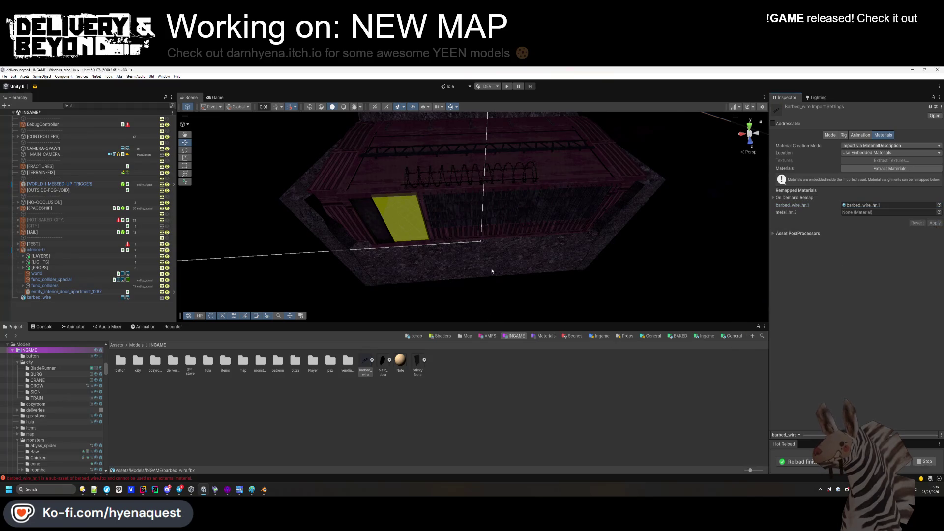
scroll(484, 226, "up", 5)
left_click_drag(484, 225, 566, 221)
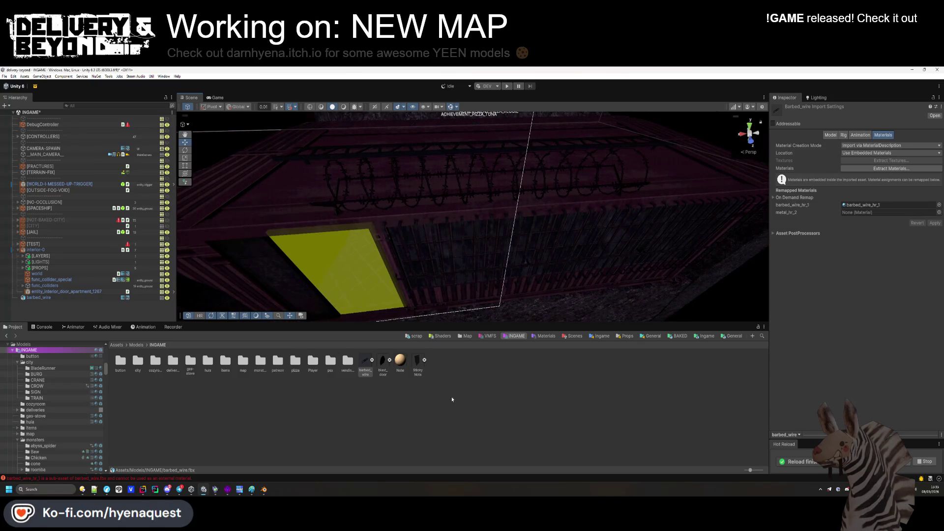
key("alt+Tab")
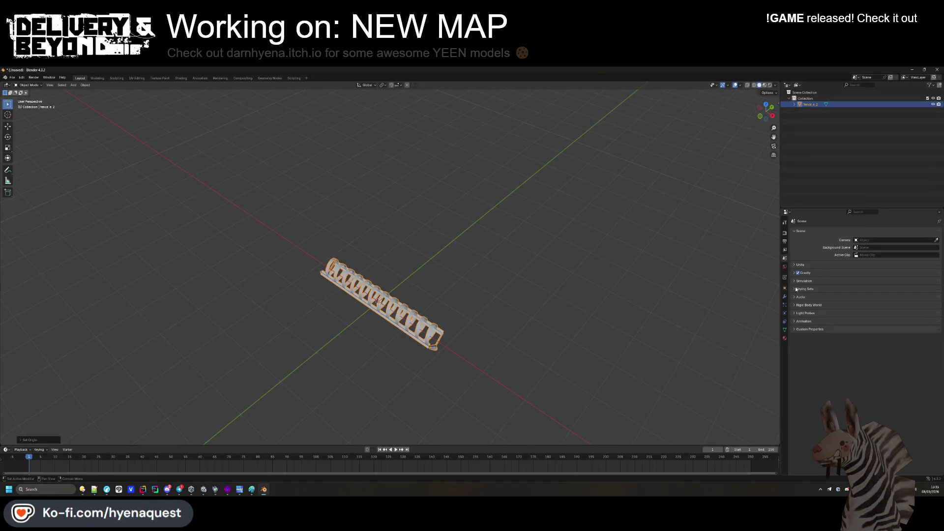
Inspect the fence's metal_hr_2 material in Blender's Material Properties, then return to Unity.
left_click(785, 338)
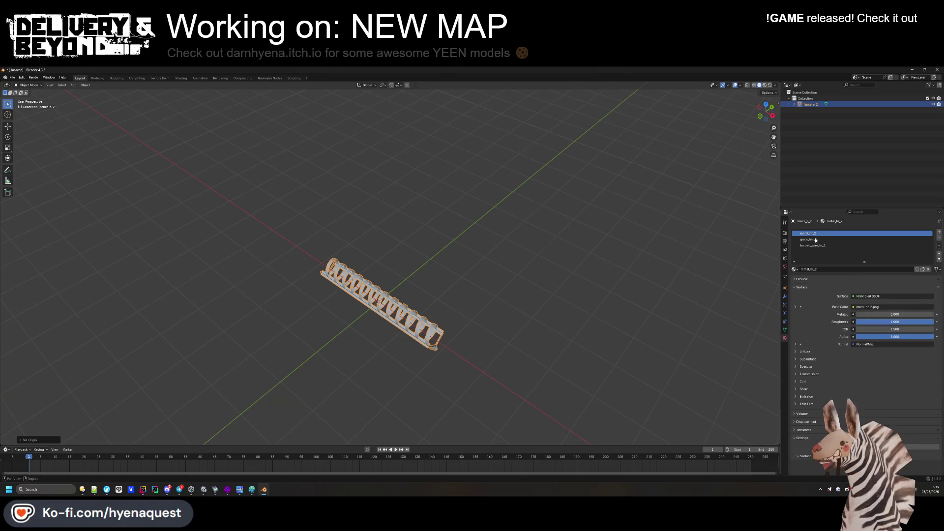
key("alt+Tab")
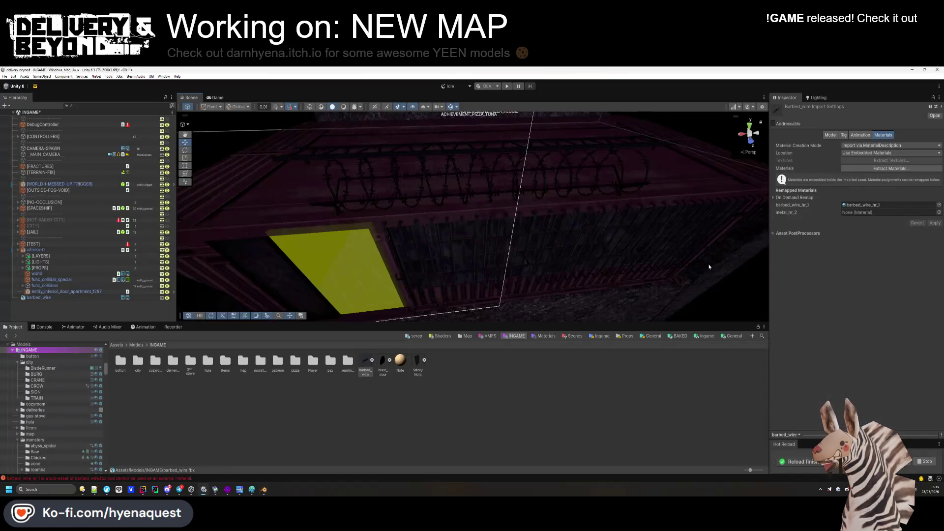
left_click(499, 291)
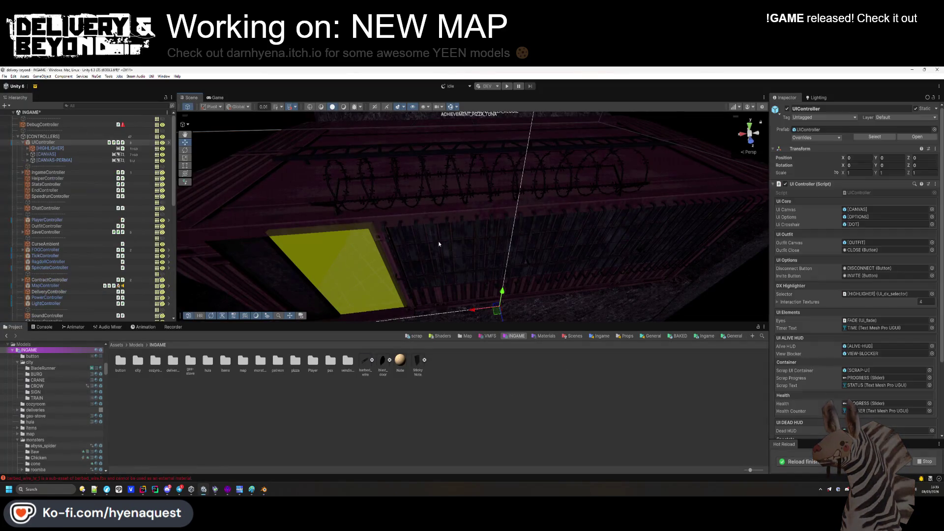
Collapse the [CONTROLLERS] group, then select and frame the barbed_wire object.
left_click(41, 327)
left_click(13, 327)
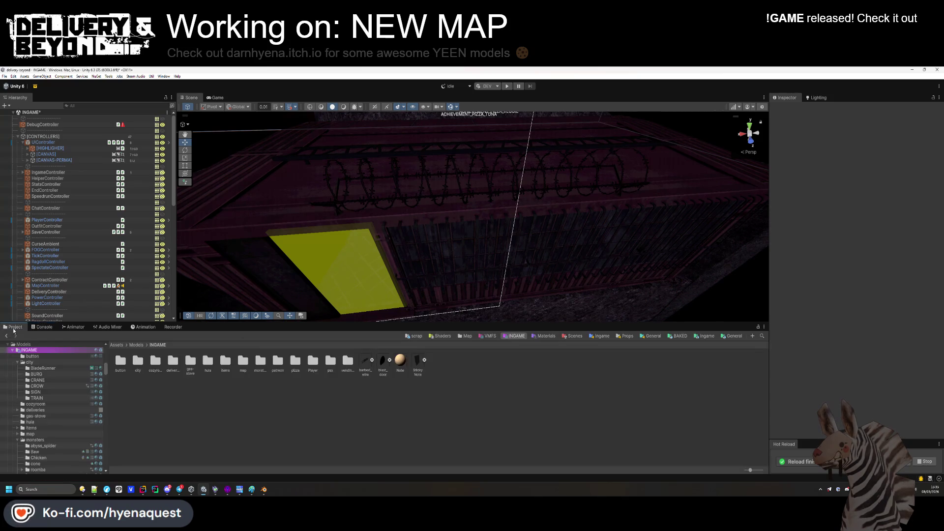
left_click(23, 143)
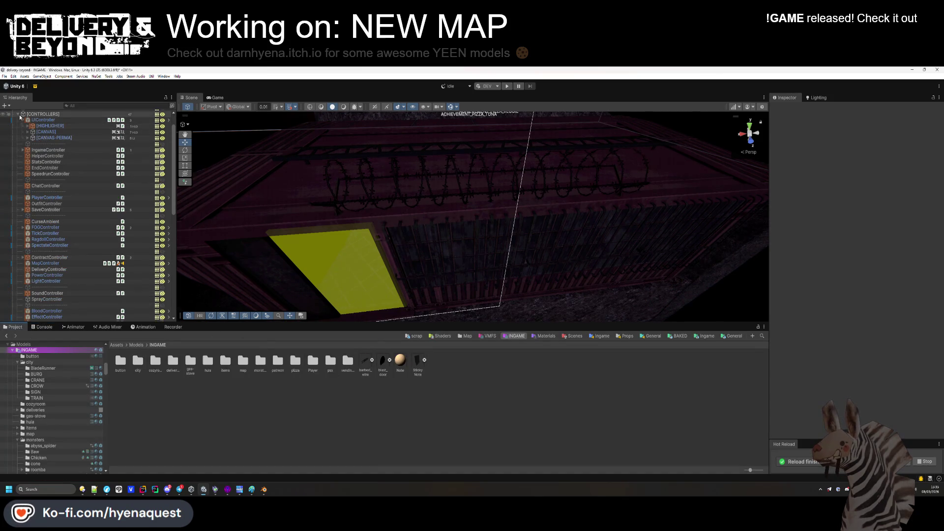
left_click(17, 136)
left_click(263, 191)
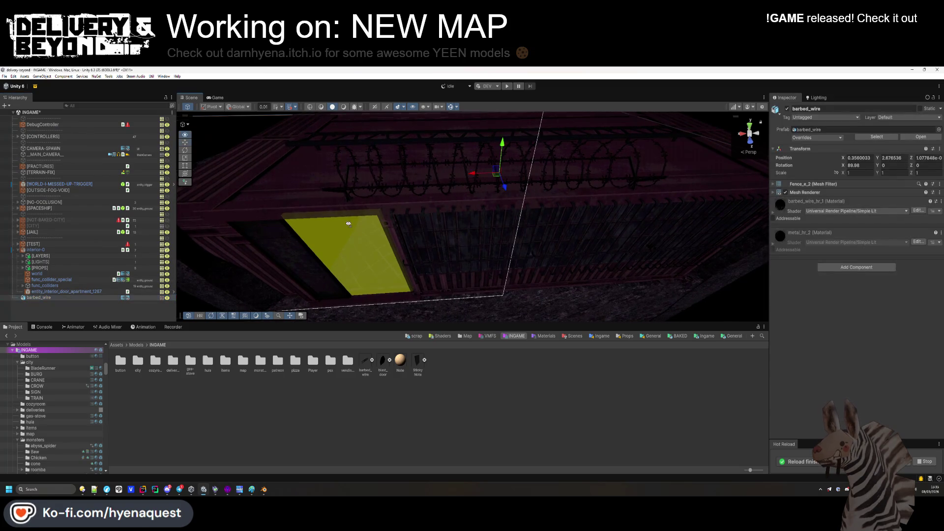
key("f")
Slide the barbed wire along X and Z, lower it onto the wall, set scale 1, and duplicate it.
left_click_drag(532, 200, 616, 205)
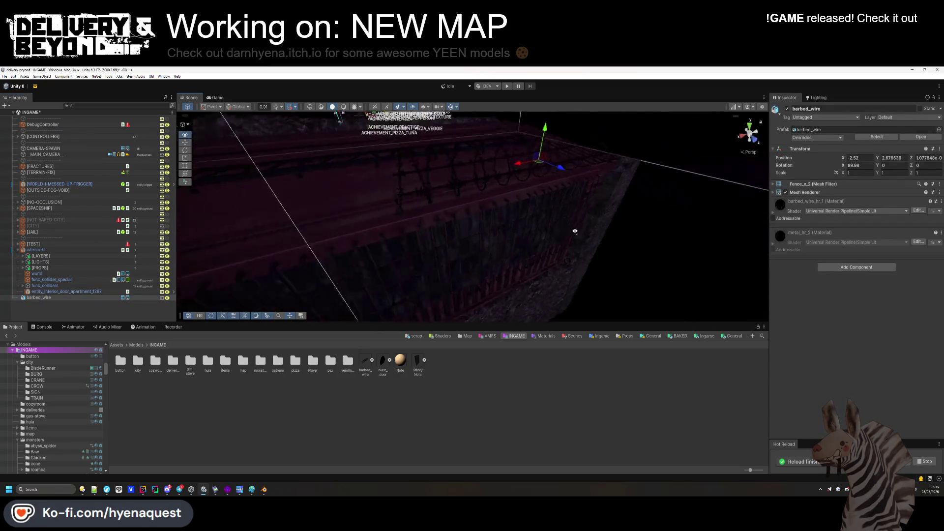
left_click_drag(543, 187, 525, 186)
mouse_move(514, 147)
left_mouse_down()
mouse_move(520, 160)
mouse_move(434, 244)
mouse_move(395, 223)
mouse_move(457, 239)
left_mouse_up()
left_click_drag(844, 174, 851, 176)
type("1")
key("Return")
key("ctrl+d")
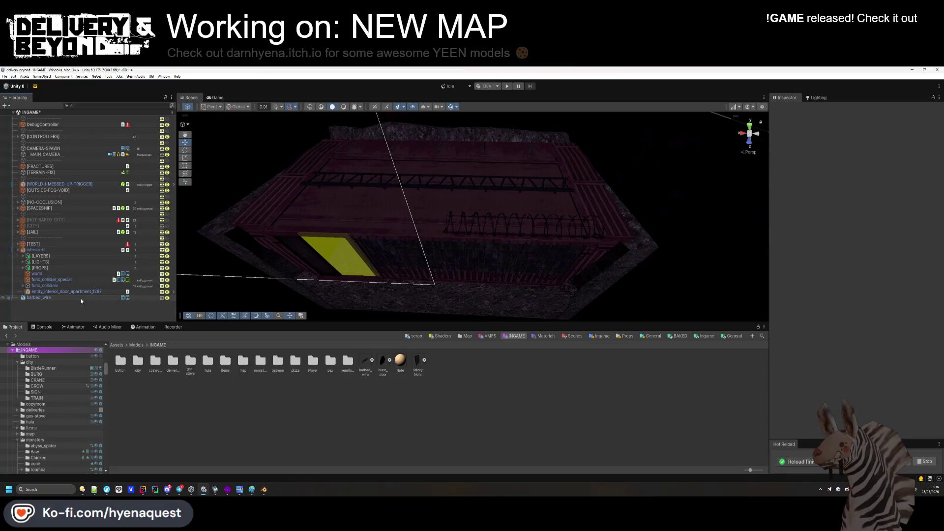
Slide barbed_wire (1) beside the first wire and place a third copy, barbed_wire (2), at the corner.
left_click(493, 231)
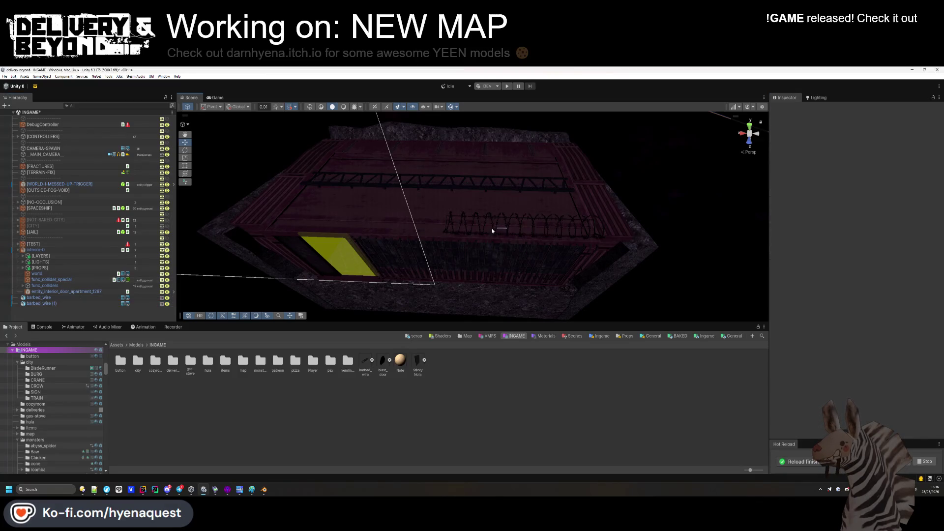
left_click(395, 233)
mouse_move(395, 233)
left_mouse_down()
mouse_move(340, 228)
mouse_move(354, 225)
left_mouse_up()
key("ctrl+d")
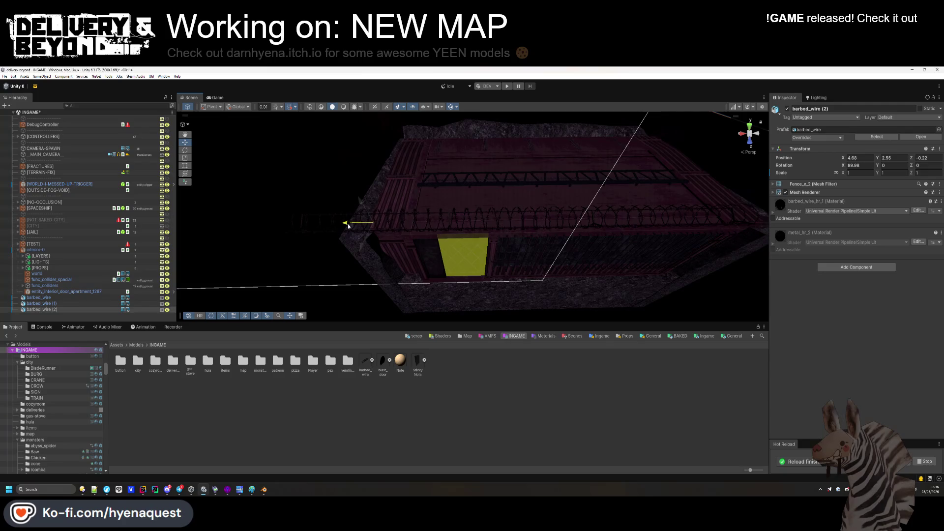
left_click_drag(372, 225, 640, 196)
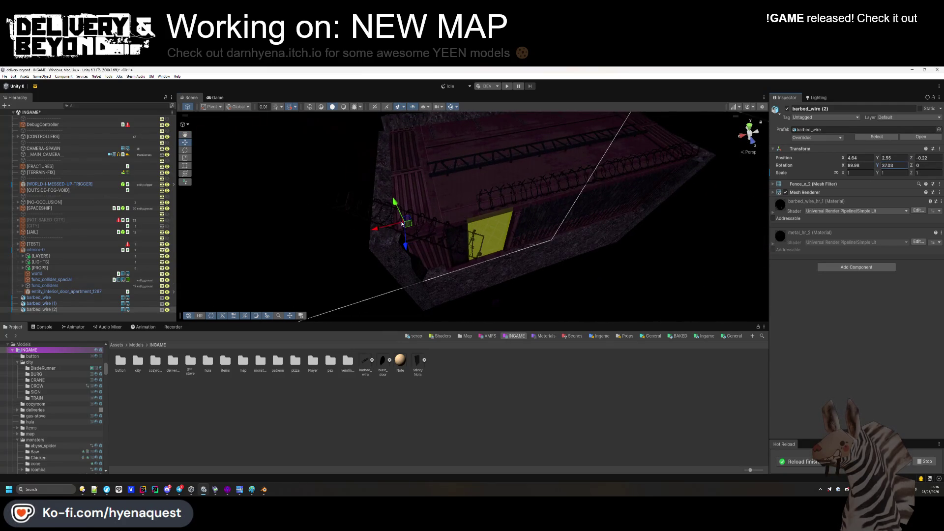
mouse_move(401, 199)
left_mouse_down()
mouse_move(385, 200)
mouse_move(415, 189)
mouse_move(672, 188)
left_mouse_up()
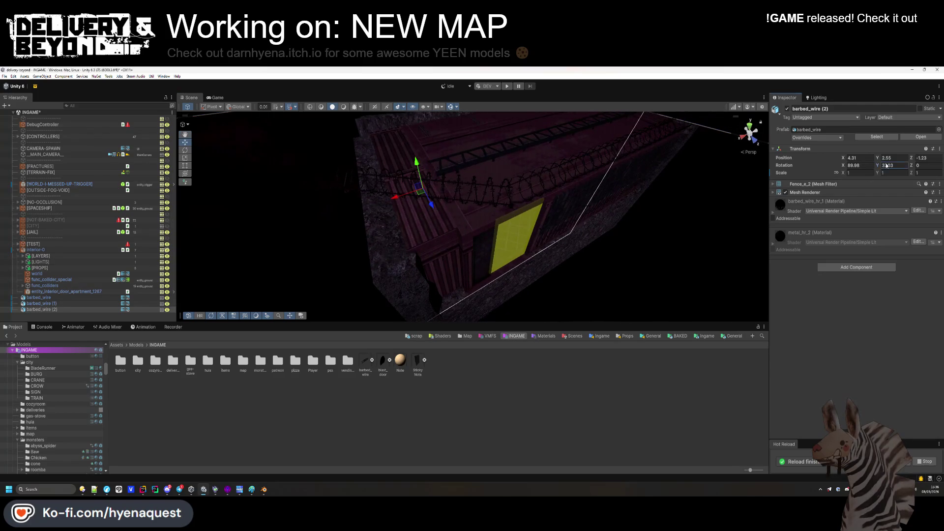
mouse_move(418, 197)
left_mouse_down()
mouse_move(432, 169)
mouse_move(480, 278)
mouse_move(500, 274)
left_mouse_up()
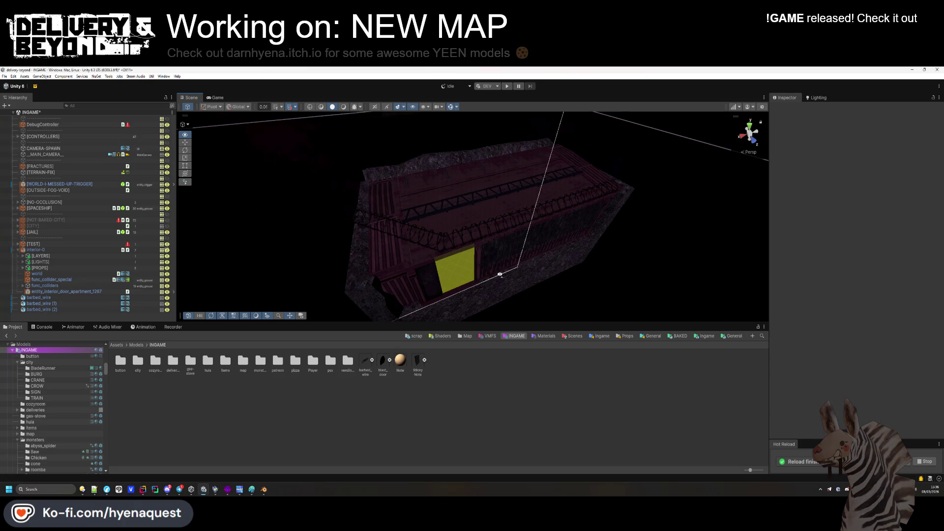
mouse_move(501, 274)
left_mouse_down()
mouse_move(550, 167)
mouse_move(444, 186)
mouse_move(428, 118)
left_mouse_up()
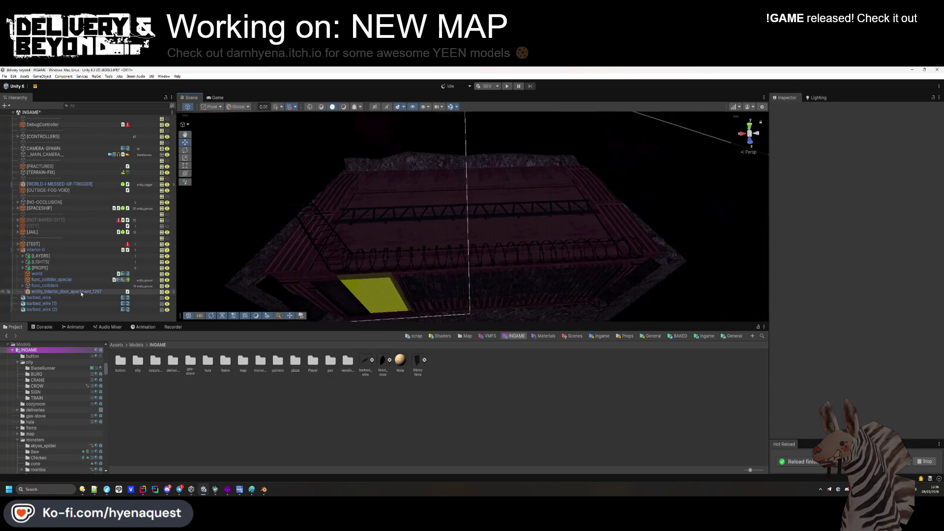
Move all three barbed wires under [PROPS].
left_click(40, 298)
left_click(67, 307, "shift")
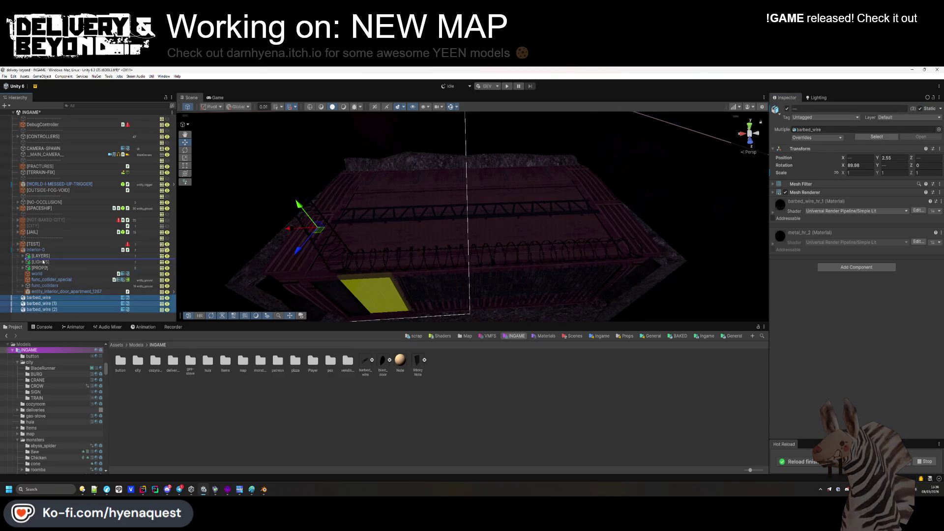
left_click_drag(41, 268, 41, 268)
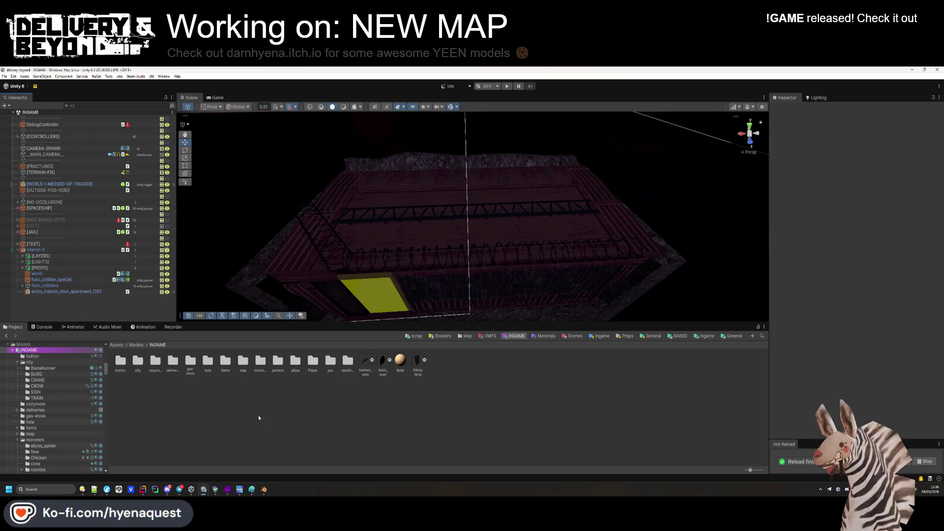
Save interior-0 as a prefab in Templates/Ingame/Map/Trenches and delete the scene instance.
left_click(465, 336)
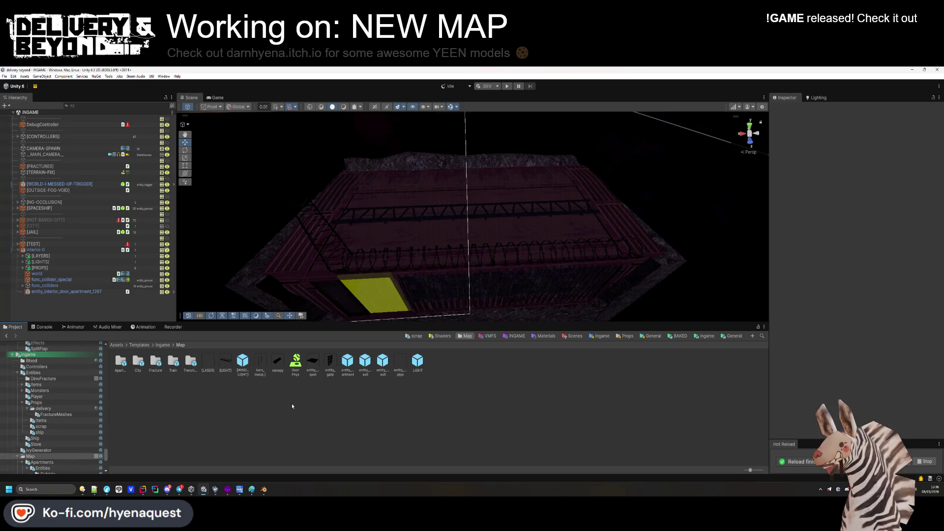
double_click(190, 363)
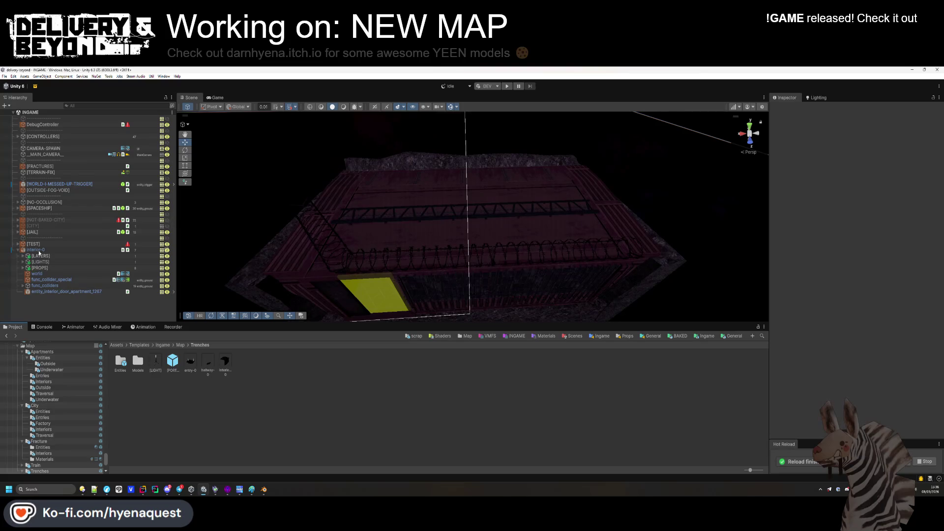
left_click_drag(36, 250, 226, 366)
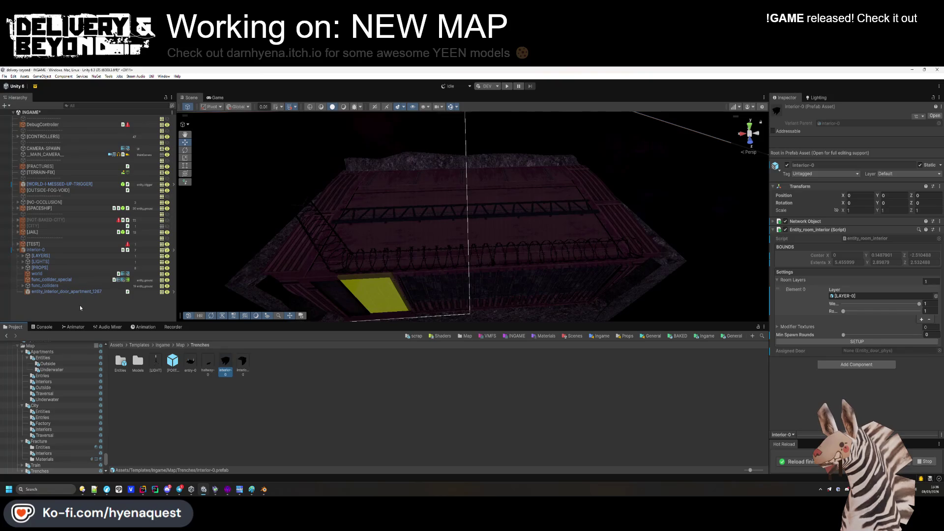
left_click(35, 250)
key("Delete")
Open the Interior-0 prefab for editing and recalculate its room bounds.
left_click(225, 363)
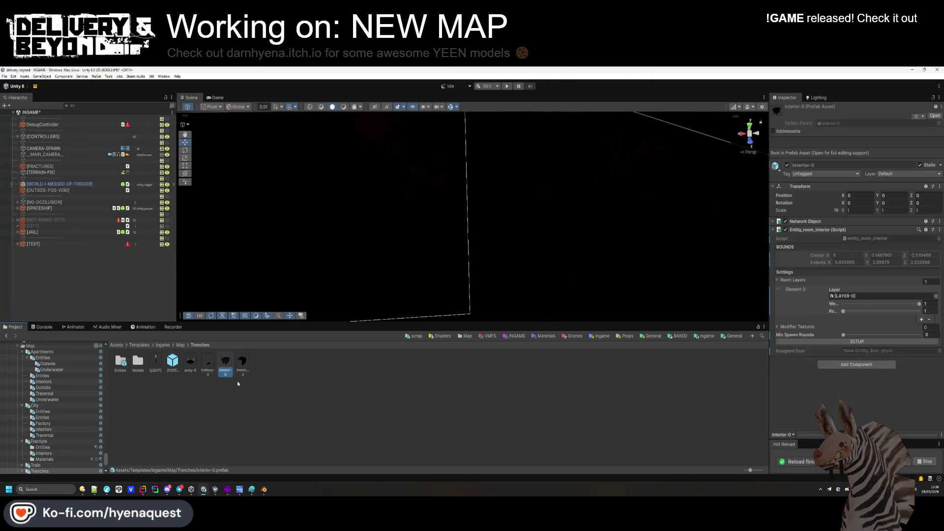
double_click(225, 363)
left_click(857, 304)
left_click(857, 328)
Add the Entity_vis_room script and a Steam Audio Dynamic Object component to interior-0.
type("box")
type("vis")
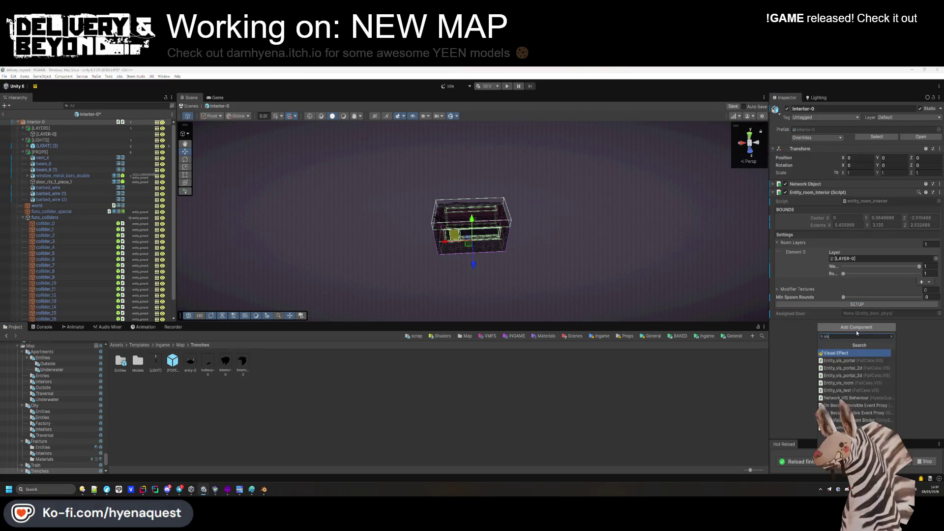
key("Down")
key("Down")
key("Up")
key("Return")
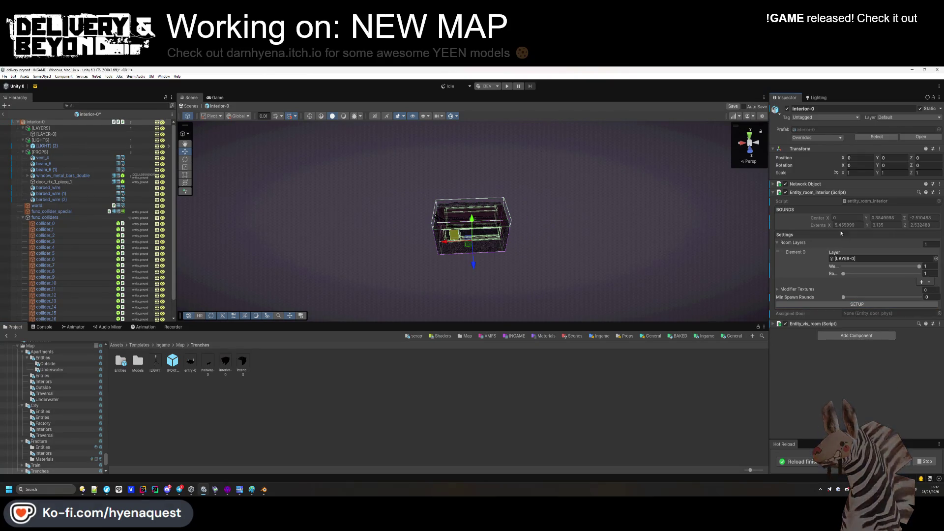
left_click(847, 215)
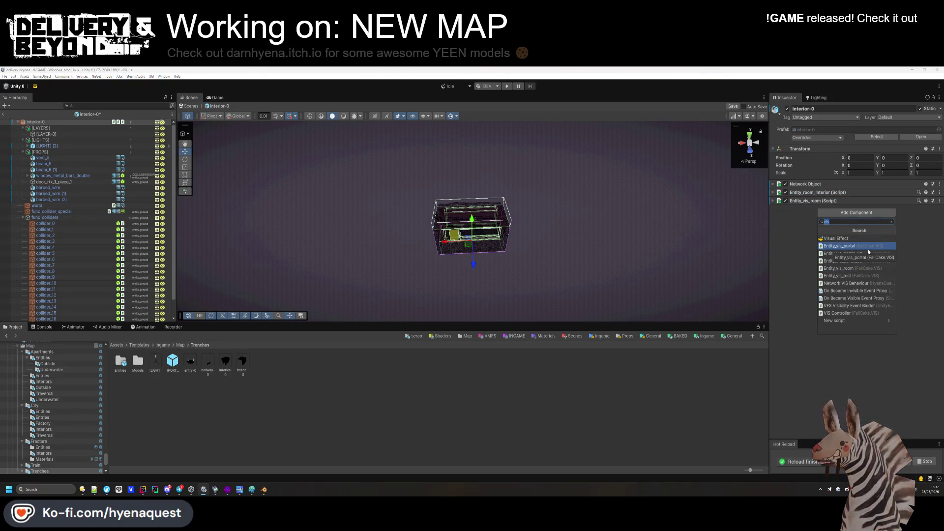
type("dynamic")
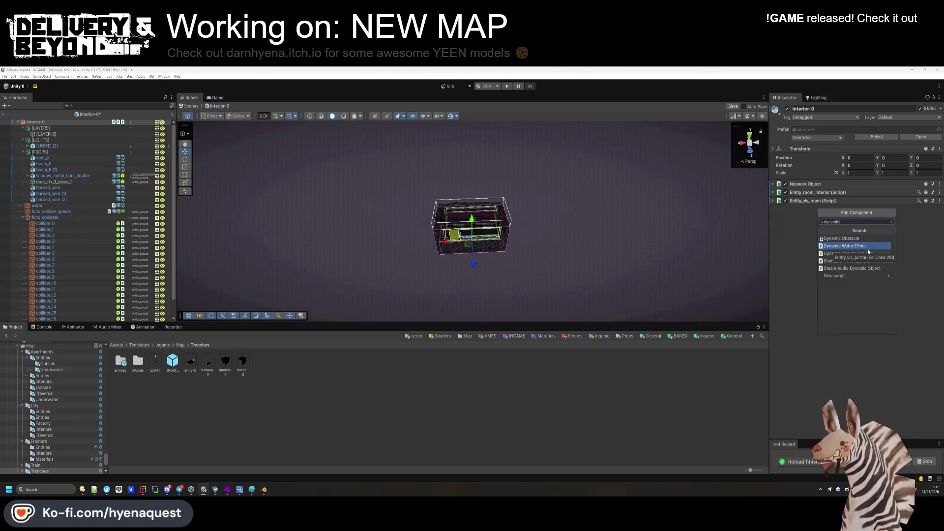
left_click(867, 248)
left_click(475, 271)
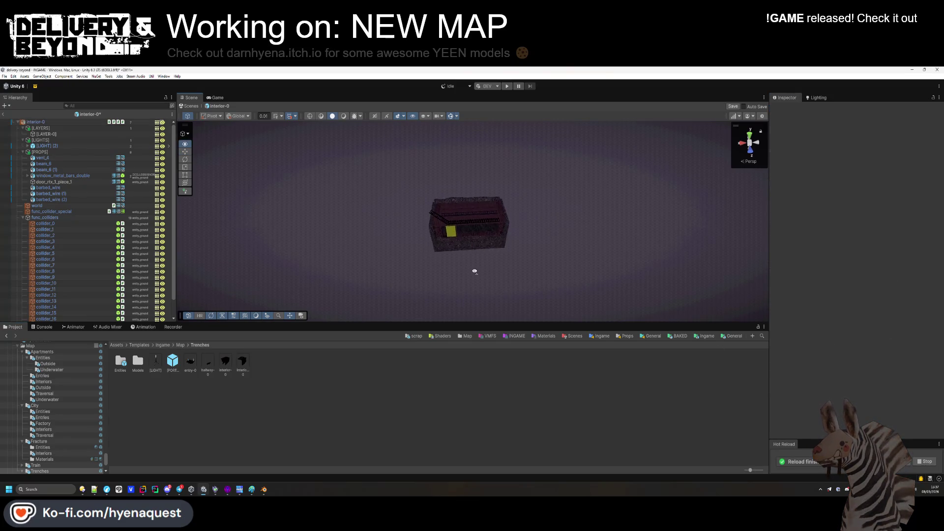
Add Steam Audio Geometry to the world and func_collider_special objects.
scroll(475, 271, "up", 5)
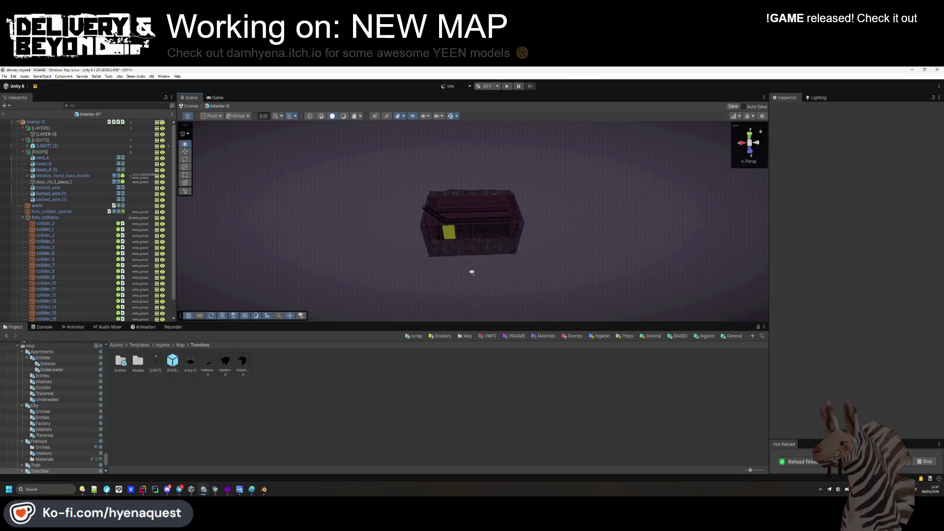
left_click(24, 219)
left_click(23, 151)
left_click(47, 145)
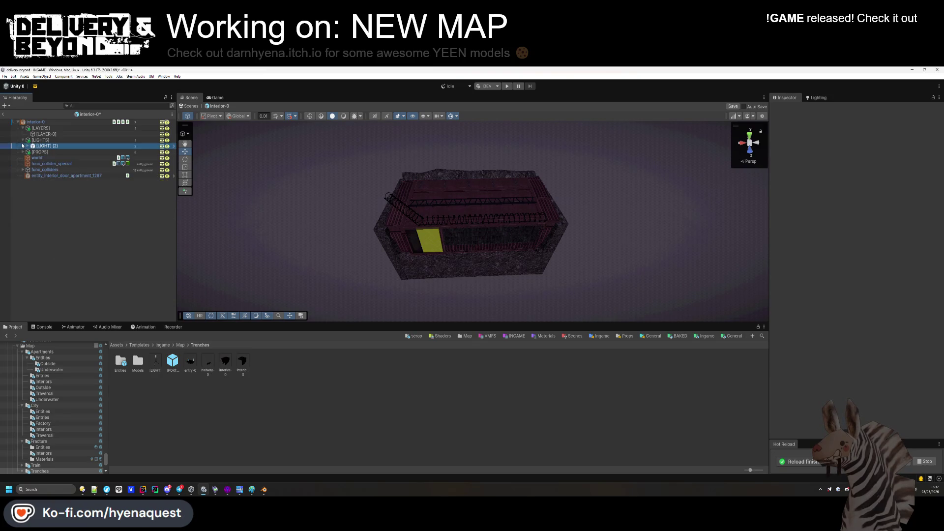
left_click(23, 128)
left_click(23, 133)
left_click(37, 146)
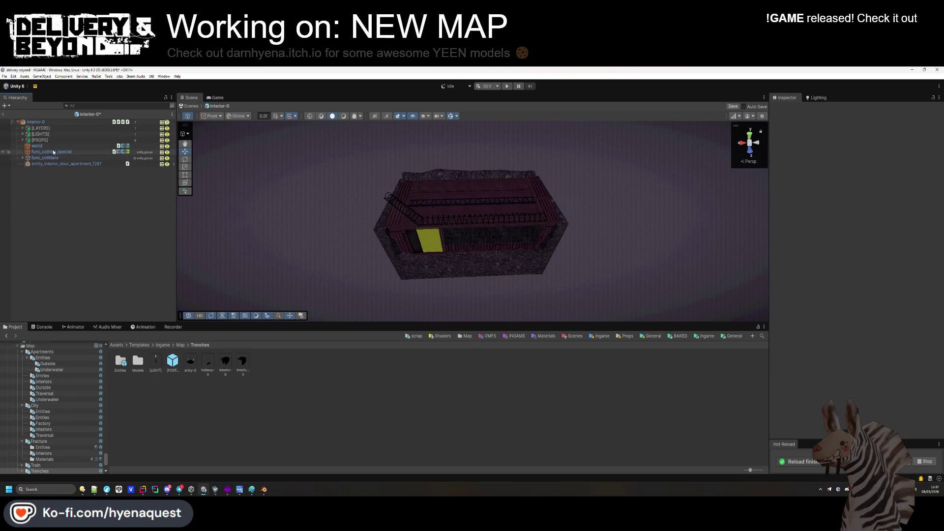
left_click(49, 151, "ctrl")
left_click(838, 271)
type("geo")
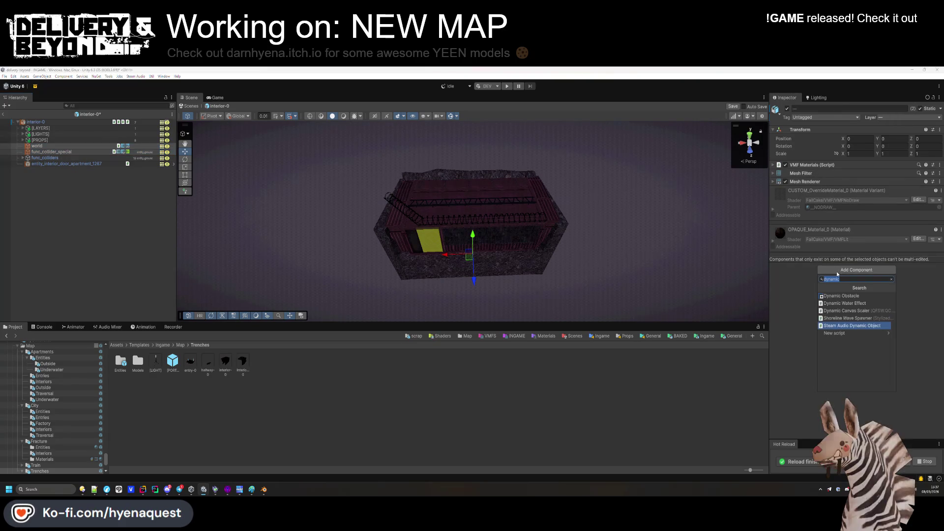
key("Escape")
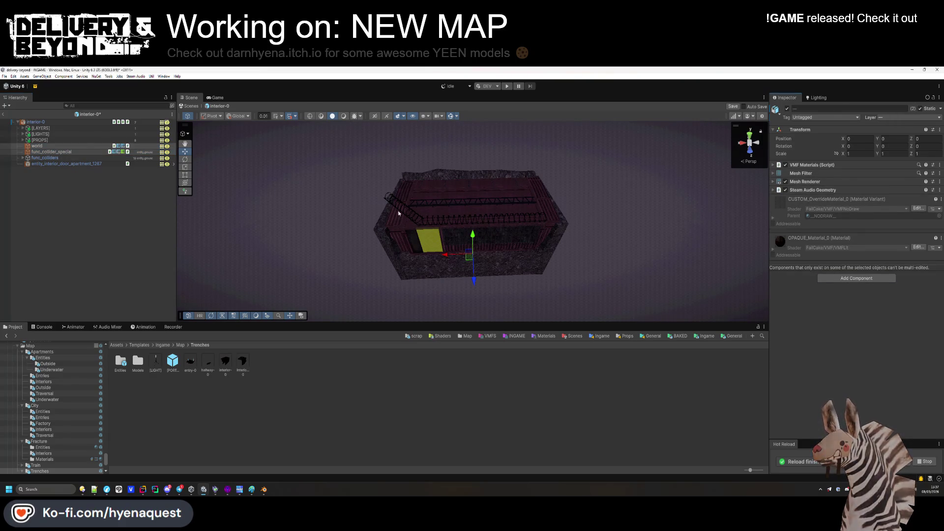
Export interior-0's dynamic object audio asset into Data/Audio/TRENCHES.
left_click(91, 122)
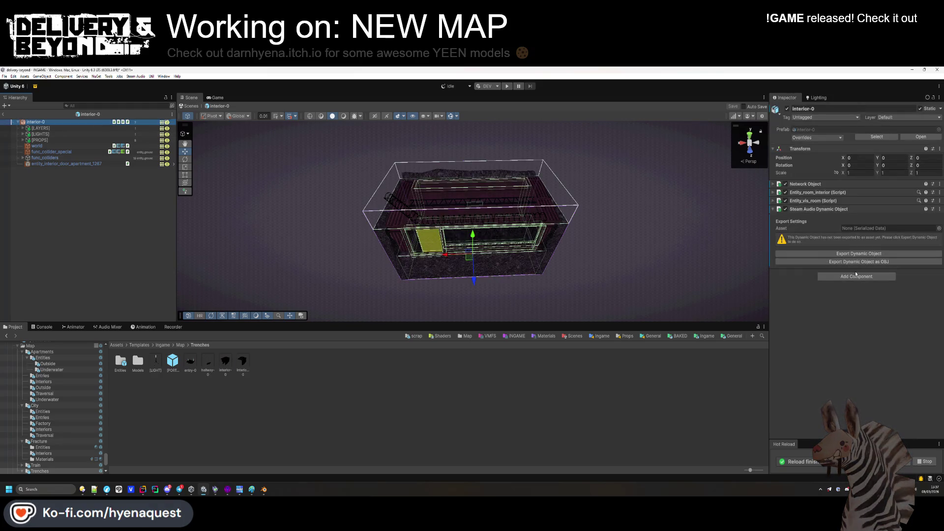
left_click(835, 254)
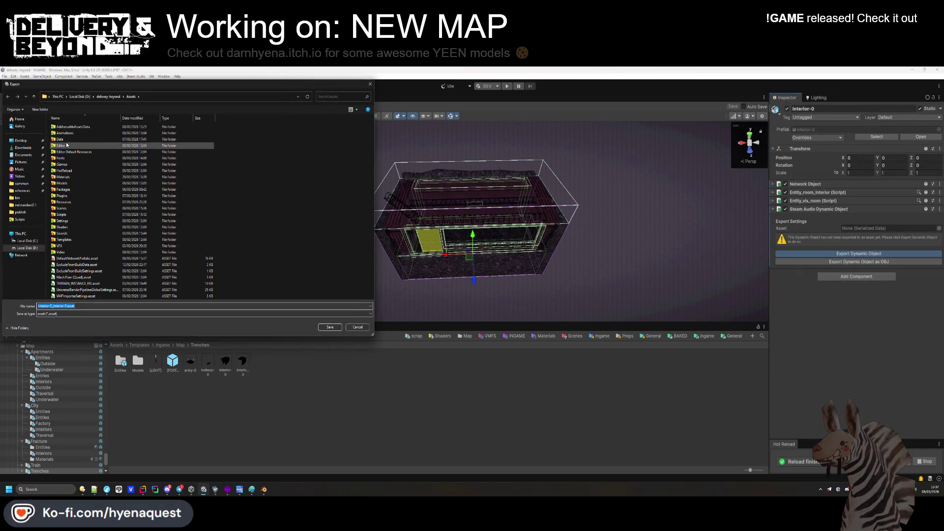
left_click(69, 153)
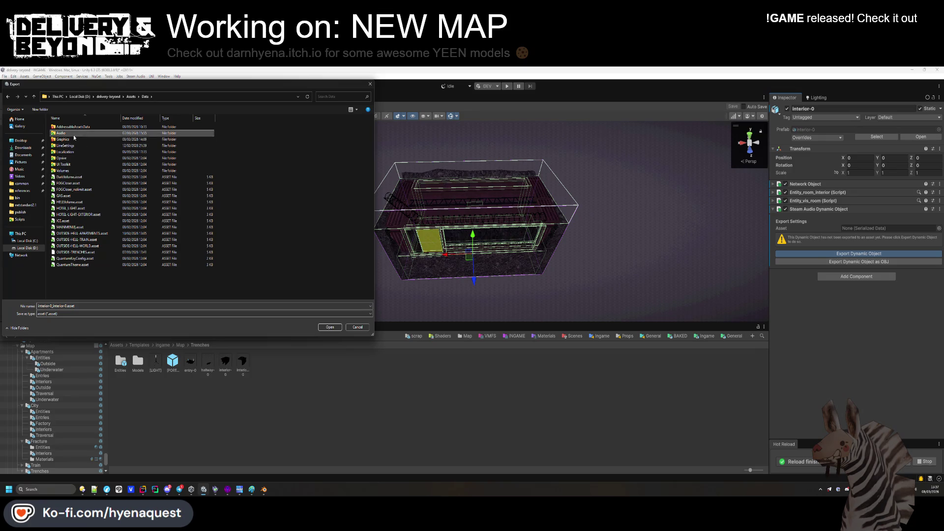
double_click(61, 133)
double_click(64, 152)
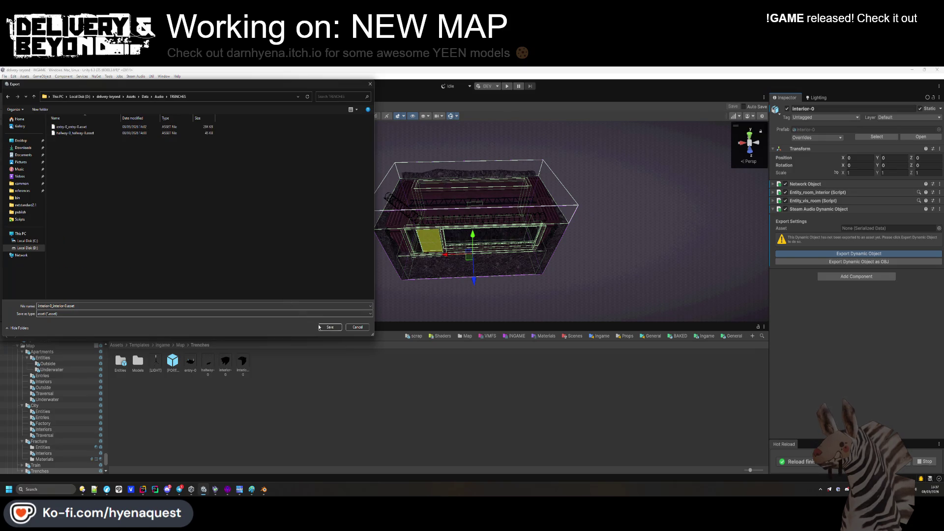
left_click(330, 327)
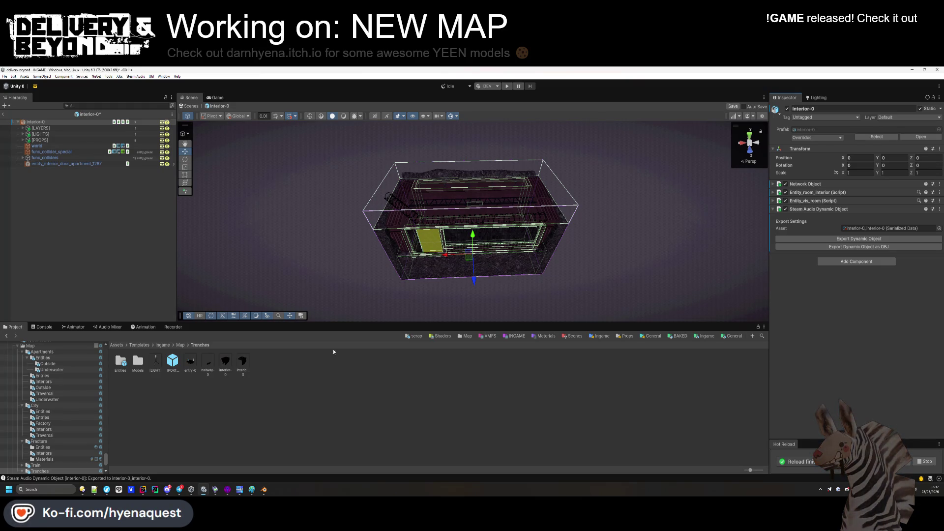
left_click(604, 370)
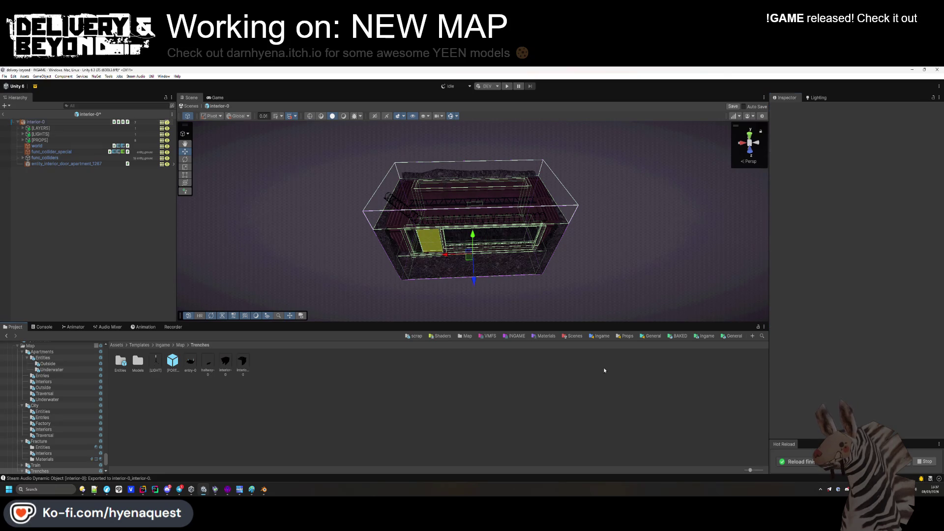
Add the [PORTAL] prefab inside interior-0 and reset its position to 0.
scroll(485, 211, "up", 10)
left_click_drag(173, 358, 58, 164)
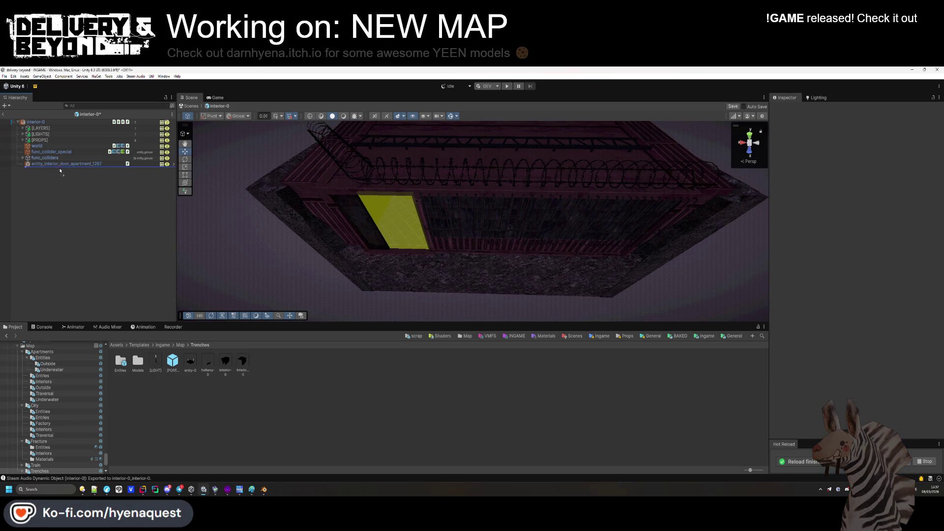
left_click_drag(61, 170, 60, 170)
left_click(865, 158)
key("Tab")
type("0")
key("Tab")
type("0")
key("Return")
left_click_drag(472, 211, 437, 204, "alt")
key("f")
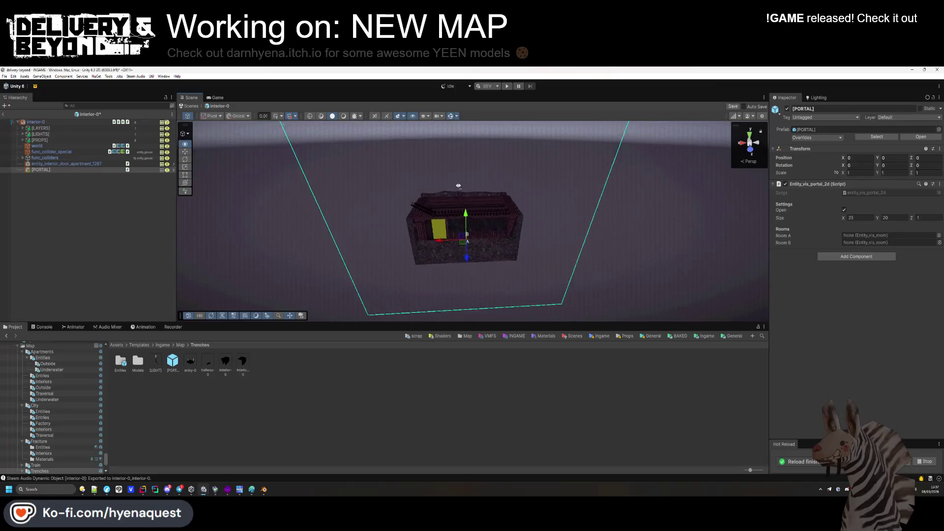
Size the portal 10.73 by 2.8 and raise it to Y 1.42.
left_click_drag(837, 220, 839, 221)
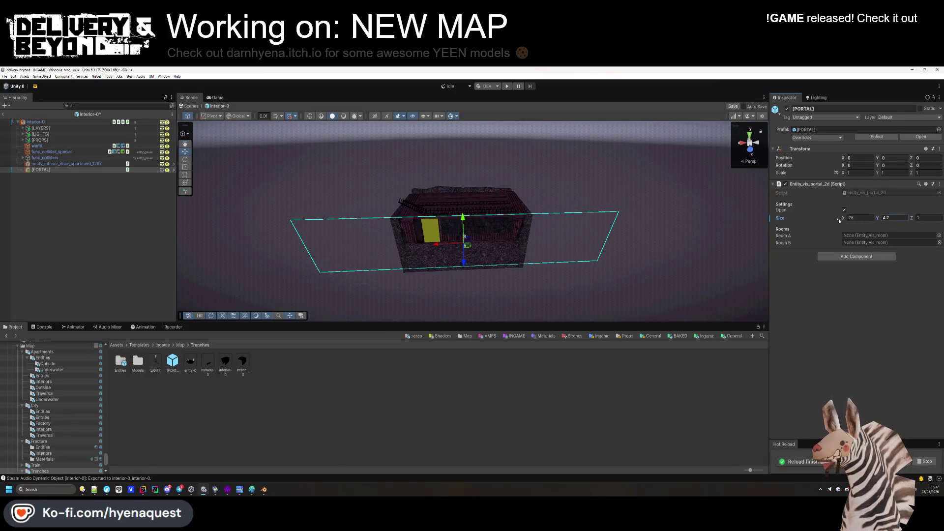
key("ctrl+z")
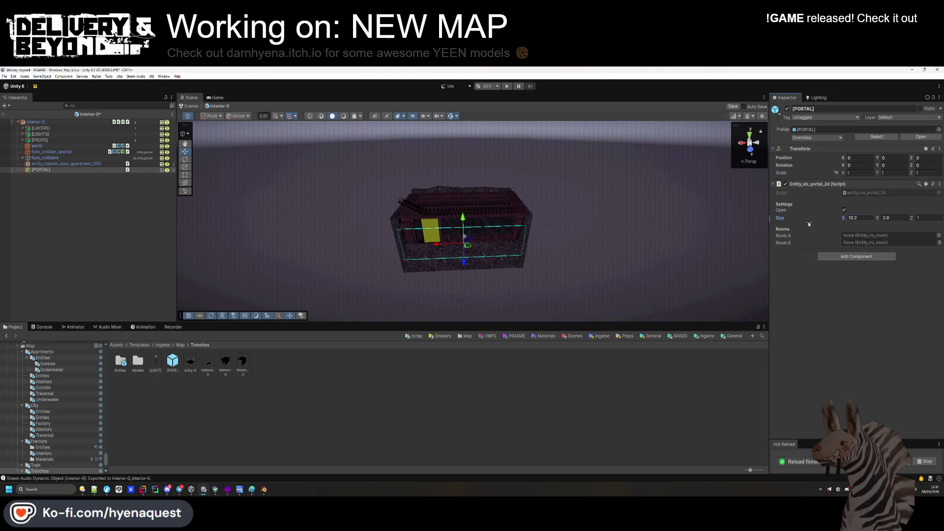
left_click_drag(457, 215, 462, 197)
key("f")
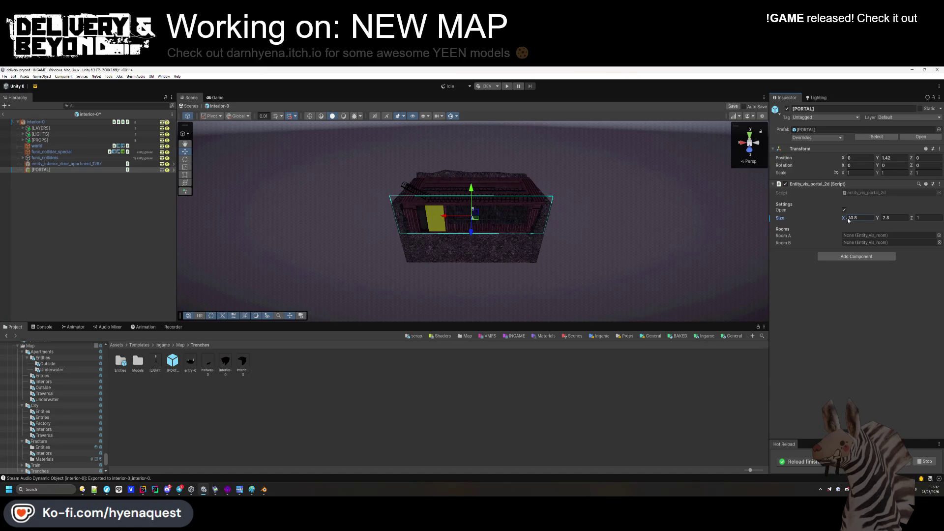
scroll(502, 239, "up", 2)
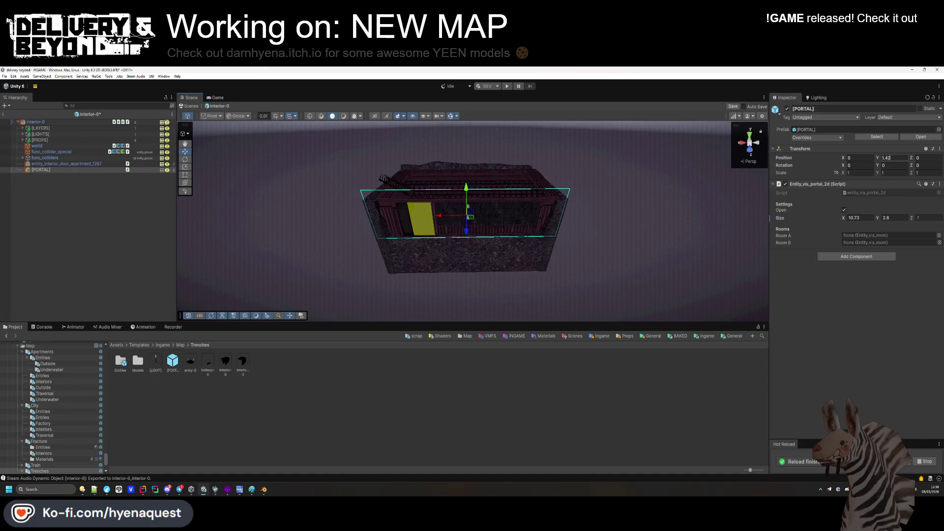
left_click(37, 170)
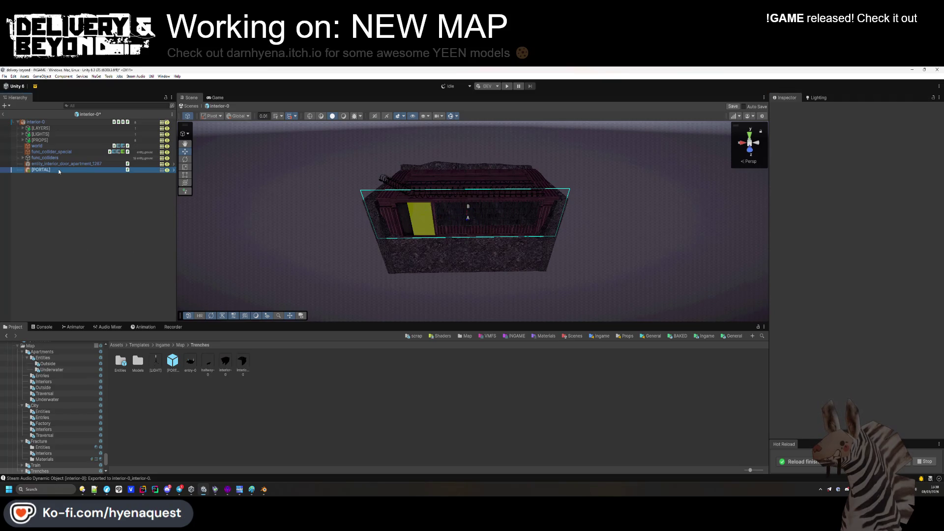
right_click(38, 171)
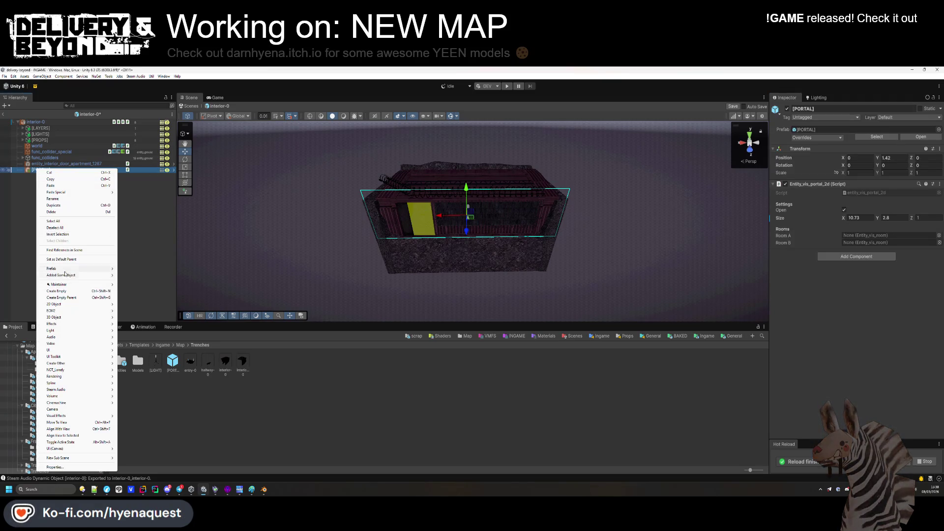
Unpack the portal, rename it [PORTAL-INTERIOR] and save it as a prefab in Trenches.
mouse_move(65, 270)
left_click(147, 315)
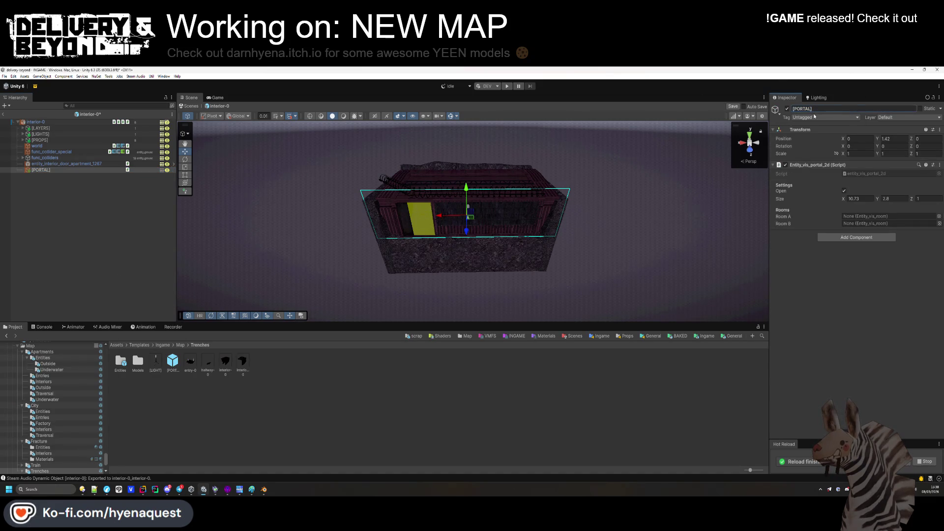
type("-INTERIOR")
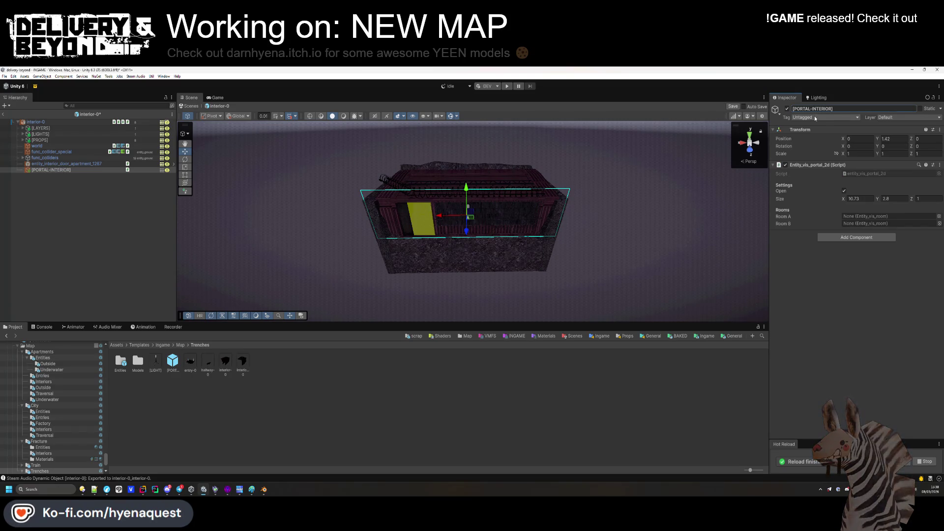
left_click_drag(51, 170, 199, 394)
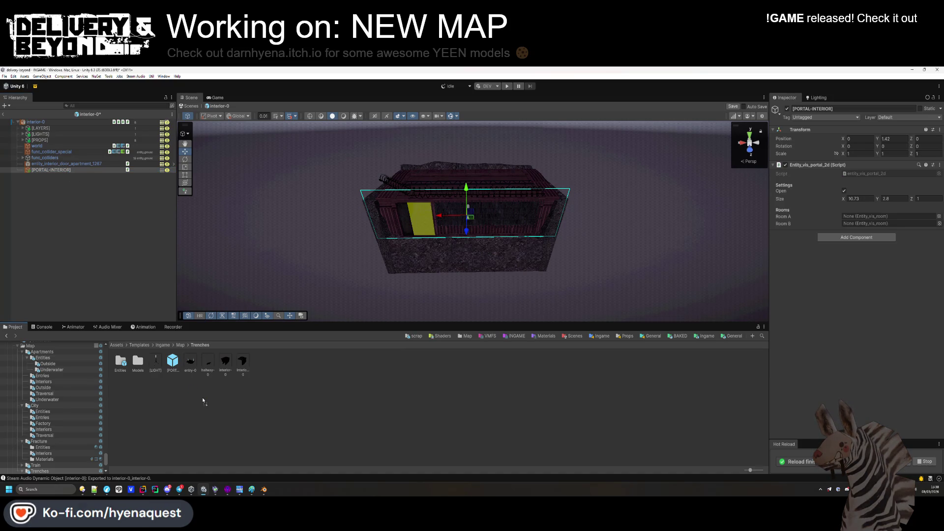
Clear the selection, save the scene and select interior-0.
left_click(203, 401)
key("ctrl+s")
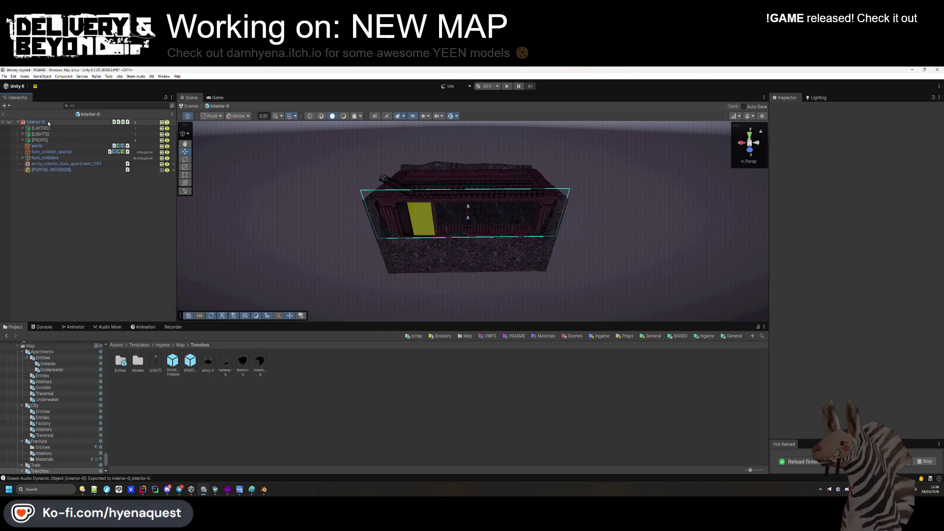
left_click(36, 122)
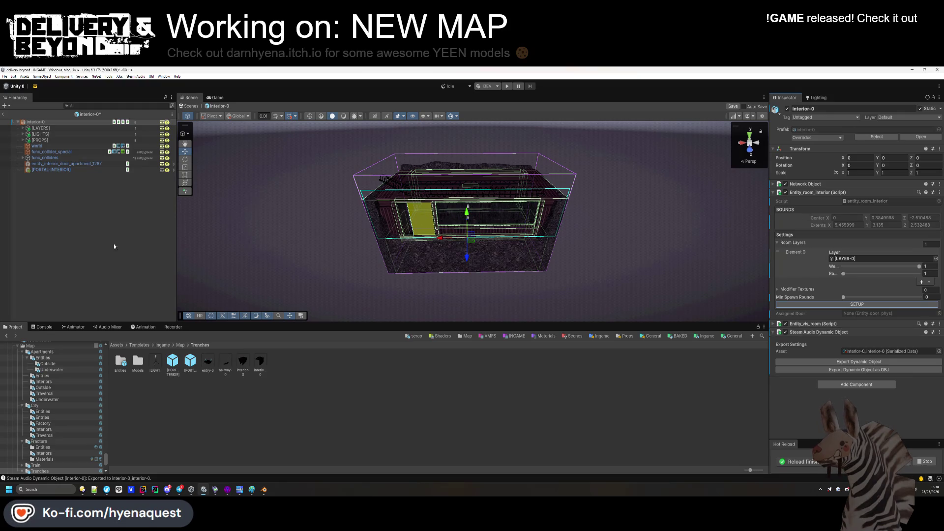
Inspect the interior's walls and roof barbed wire, then return to the Map templates folder.
left_click(326, 238)
mouse_move(326, 238)
left_mouse_down()
mouse_move(404, 242)
mouse_move(423, 254)
left_mouse_up()
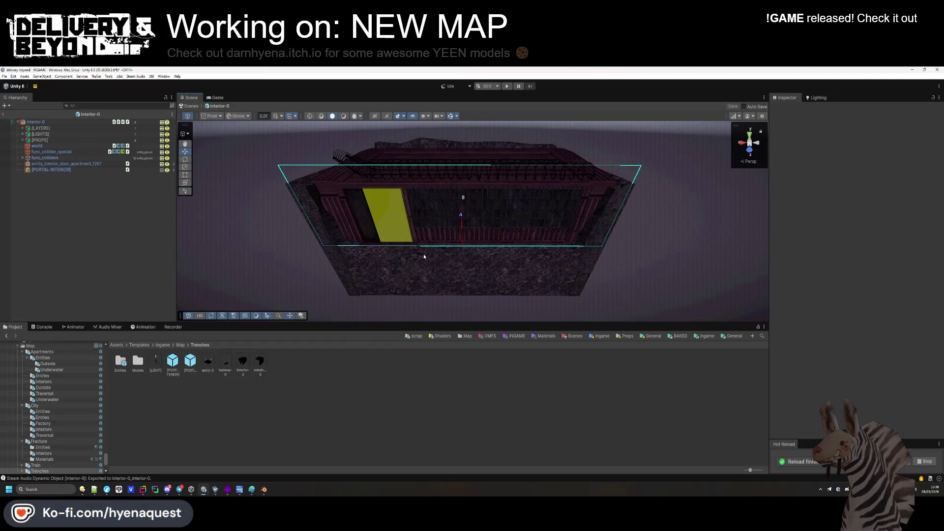
mouse_move(424, 256)
left_mouse_down()
mouse_move(466, 233)
mouse_move(463, 203)
mouse_move(477, 246)
mouse_move(502, 238)
mouse_move(465, 279)
mouse_move(466, 268)
mouse_move(453, 273)
left_mouse_up()
left_click(180, 345)
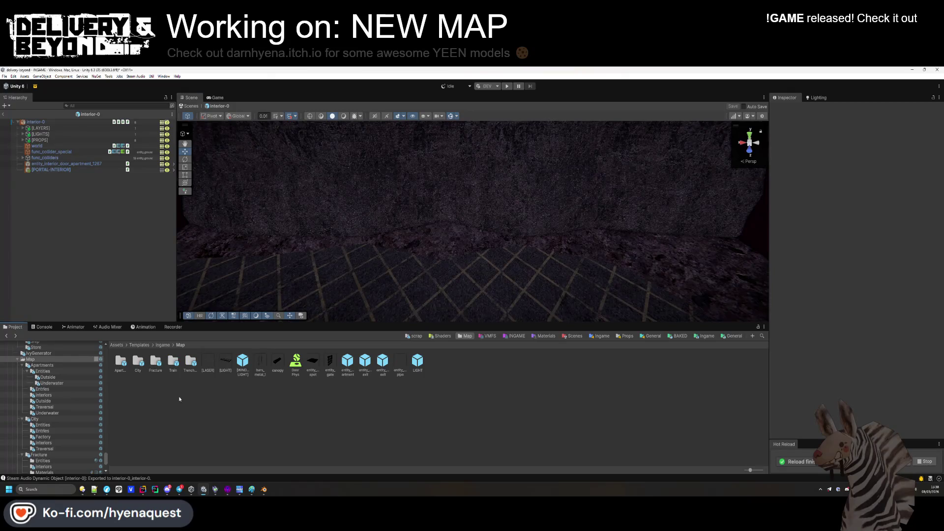
Navigate the Project window to the Templates/Ingame/Models folder.
left_click(162, 345)
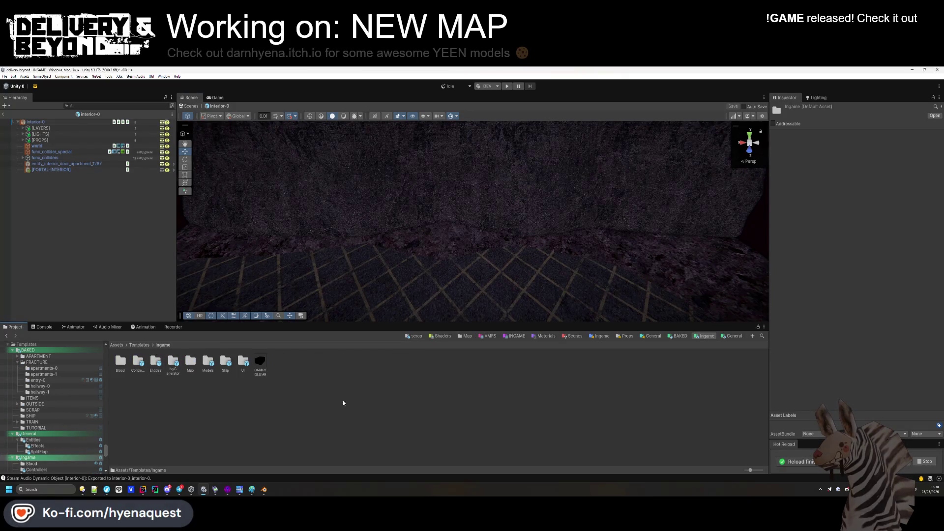
double_click(191, 361)
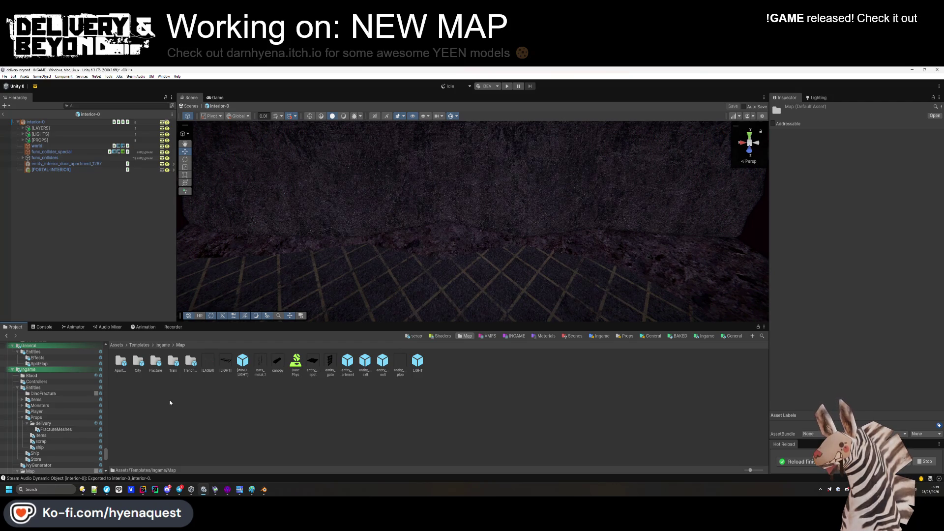
key("alt+Left")
key("alt+Right")
key("alt+Left")
double_click(203, 370)
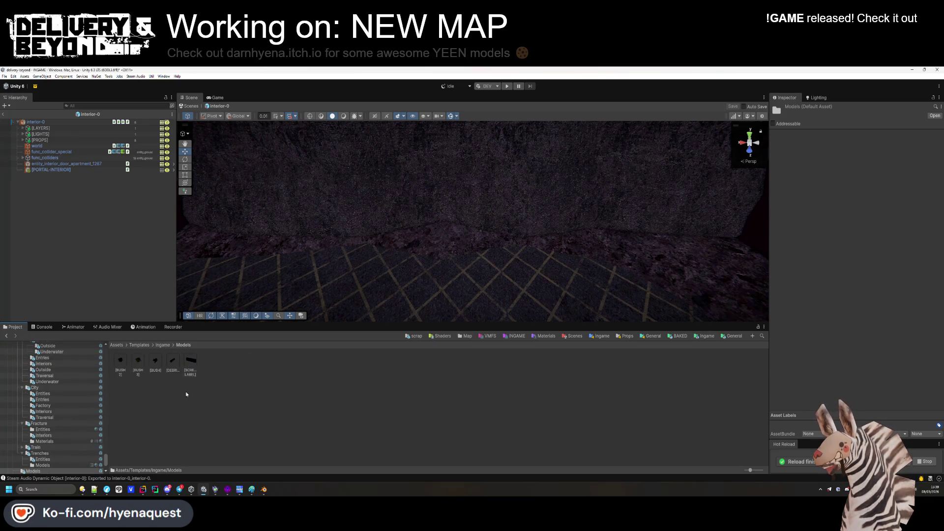
mouse_move(137, 376)
left_mouse_down()
mouse_move(320, 295)
mouse_move(541, 253)
mouse_move(459, 265)
mouse_move(240, 329)
left_mouse_up()
Place the DEBRIS prefab in the interior and lower it onto the floor.
mouse_move(458, 236)
left_mouse_down()
mouse_move(372, 237)
mouse_move(414, 216)
left_mouse_up()
mouse_move(394, 183)
left_mouse_down()
mouse_move(418, 225)
mouse_move(390, 249)
mouse_move(337, 262)
mouse_move(342, 222)
mouse_move(420, 179)
mouse_move(430, 207)
left_mouse_up()
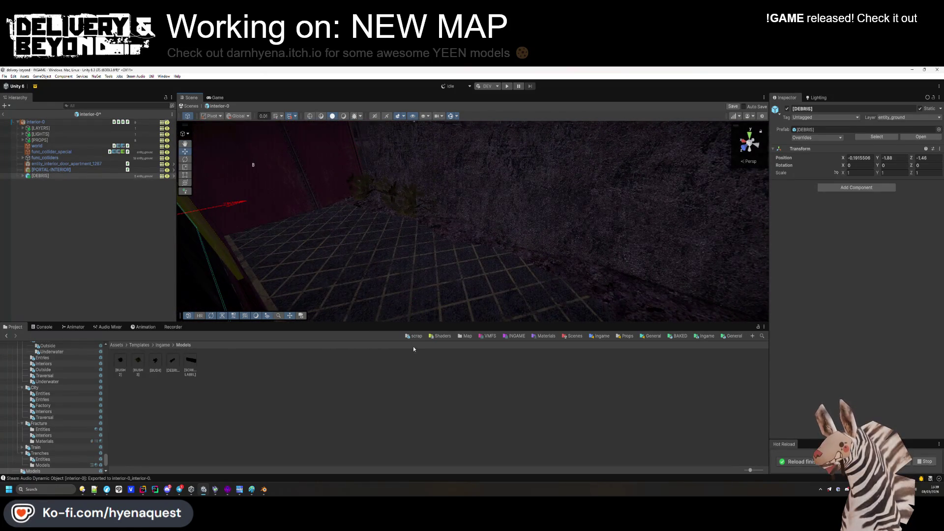
left_click(418, 316)
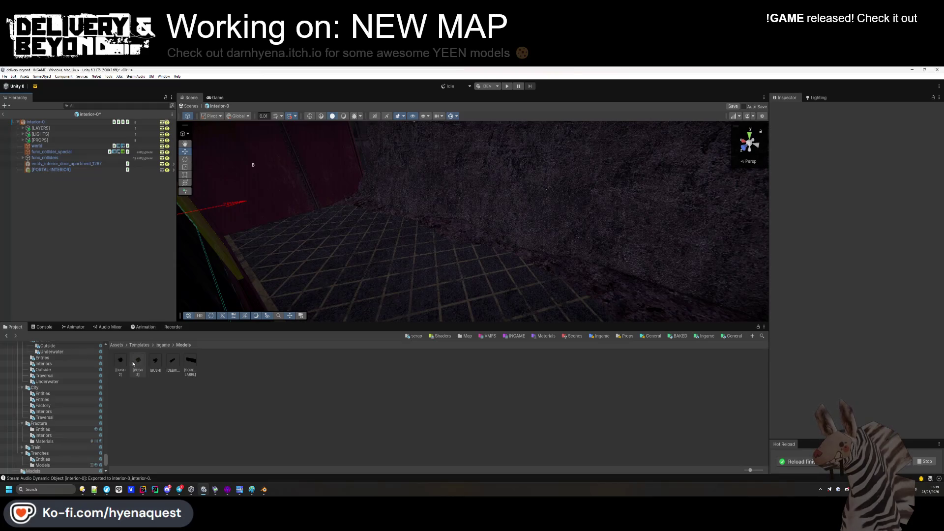
Place a bush along the trench wall and add a shifted, rotated copy beside it.
mouse_move(158, 366)
left_mouse_down()
mouse_move(472, 249)
mouse_move(561, 256)
mouse_move(586, 280)
mouse_move(494, 260)
mouse_move(494, 240)
left_mouse_up()
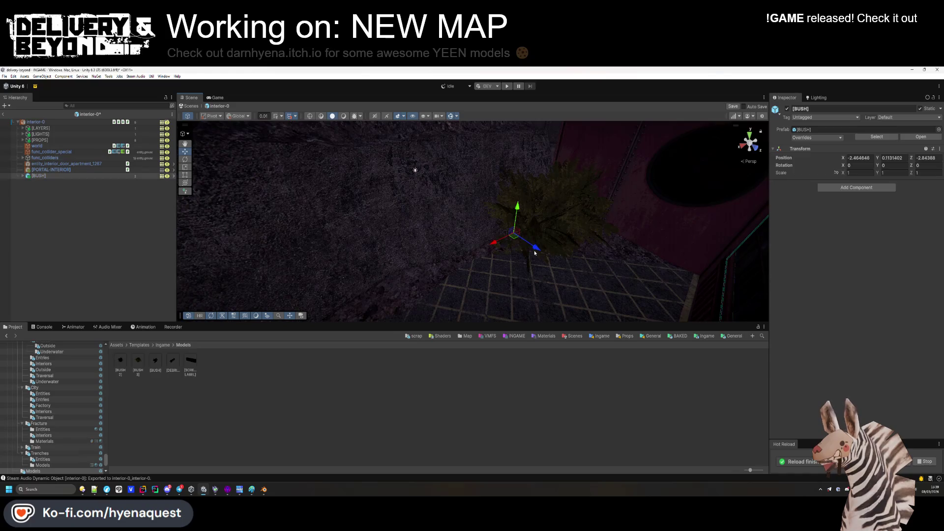
mouse_move(496, 197)
left_mouse_down()
mouse_move(468, 227)
mouse_move(477, 228)
left_mouse_up()
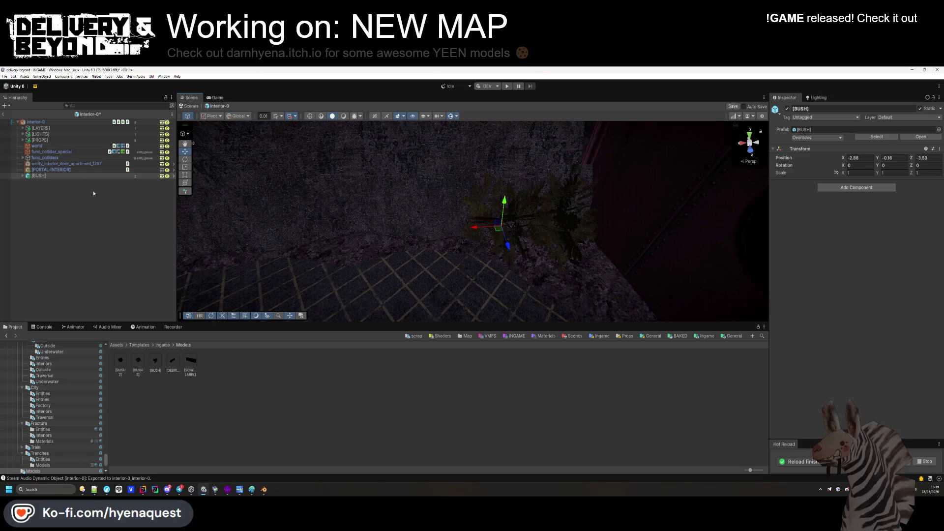
key("ctrl+d")
mouse_move(476, 228)
left_mouse_down()
mouse_move(331, 232)
mouse_move(298, 247)
mouse_move(386, 211)
left_mouse_up()
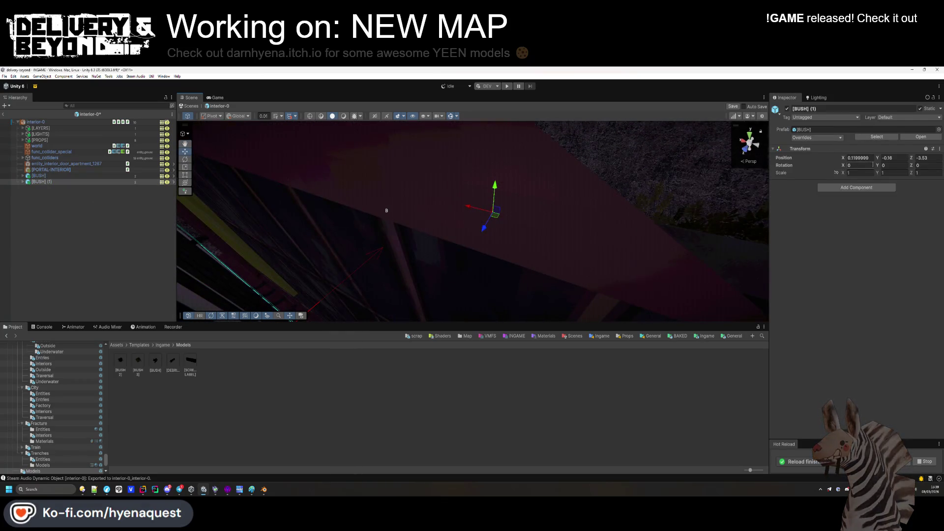
left_click_drag(654, 163, 868, 153)
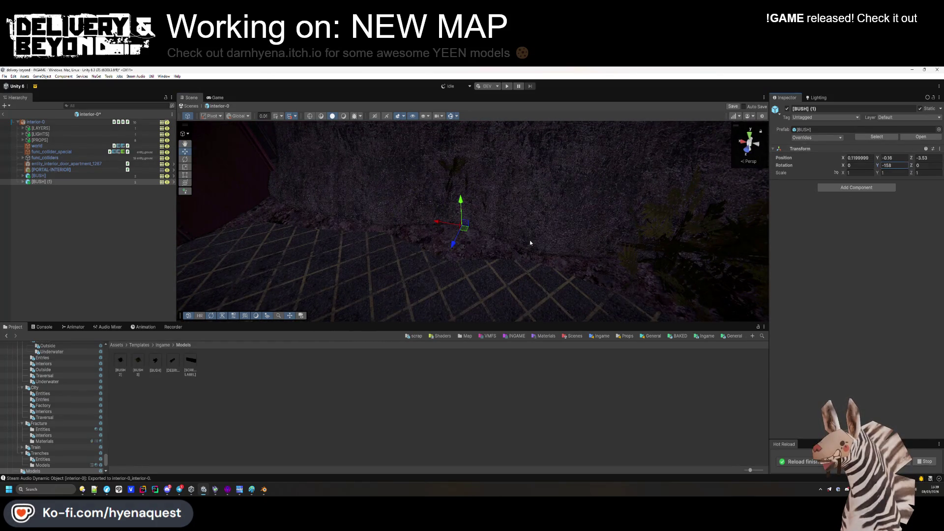
left_click_drag(457, 246, 431, 280)
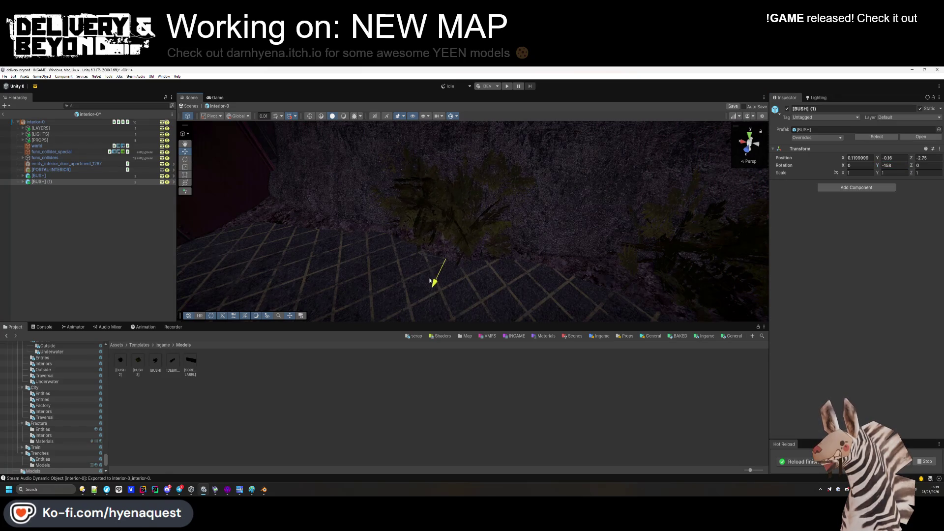
left_click(418, 368)
mouse_move(541, 275)
left_mouse_down()
mouse_move(609, 240)
mouse_move(562, 232)
mouse_move(393, 236)
left_mouse_up()
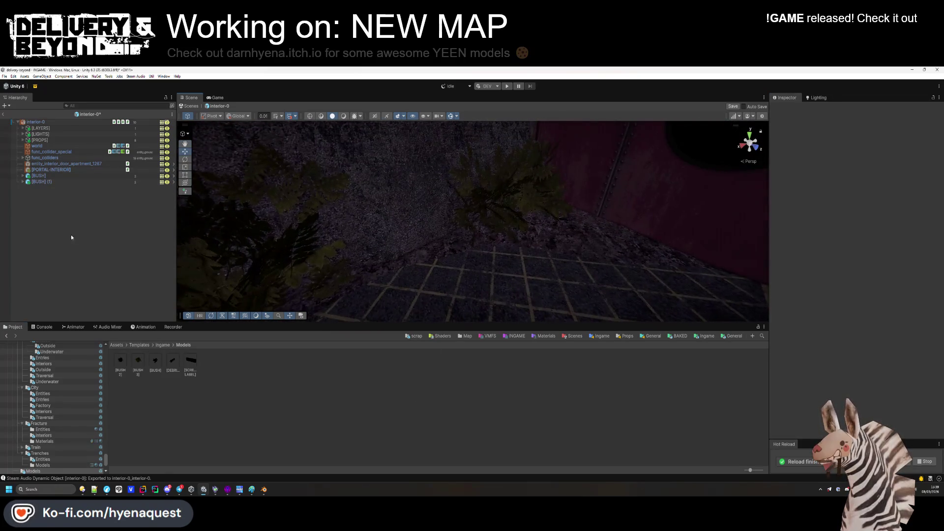
File both bushes under the PROPS group and return to the Templates folder.
left_click(39, 176)
left_click(43, 181, "shift")
left_click_drag(42, 142, 41, 142)
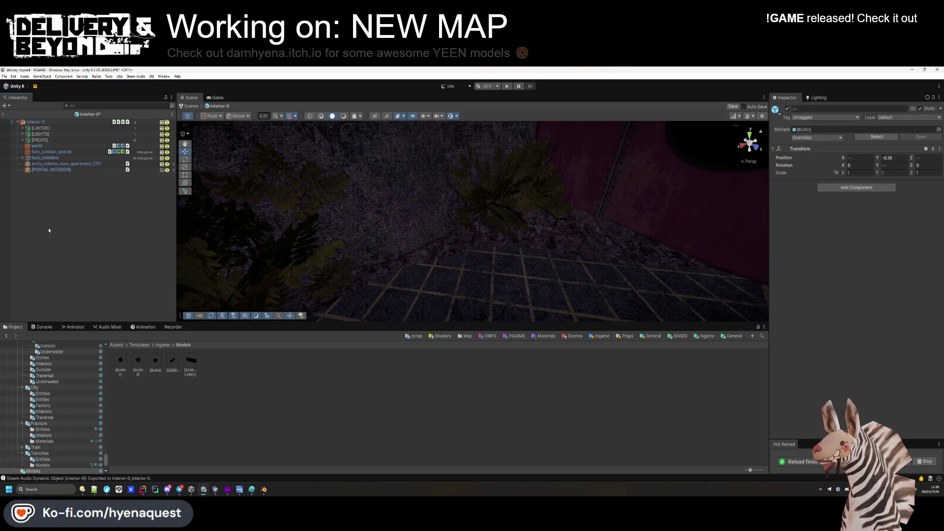
left_click(46, 226)
left_click_drag(418, 246, 408, 261)
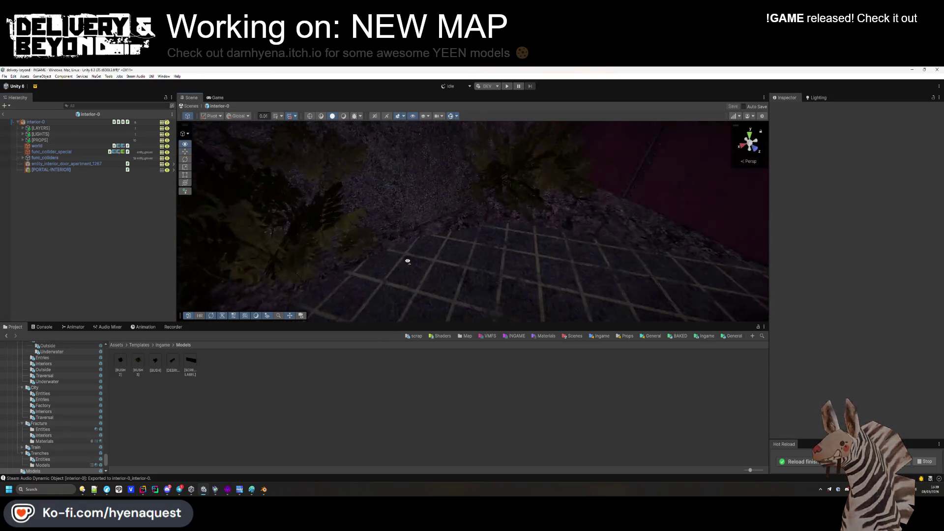
left_click(161, 344)
left_click(139, 344)
Open the Ingame folder and select the existing ceiling beam beam_6 (1).
double_click(155, 365)
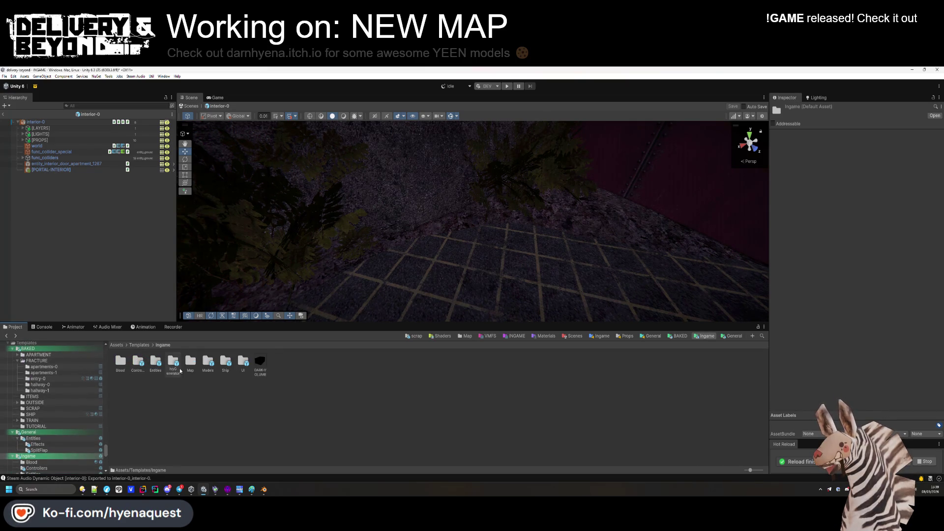
mouse_move(394, 221)
left_mouse_down()
mouse_move(401, 210)
mouse_move(369, 248)
mouse_move(388, 221)
mouse_move(401, 255)
mouse_move(356, 238)
mouse_move(292, 235)
mouse_move(301, 223)
mouse_move(290, 223)
mouse_move(268, 265)
mouse_move(419, 213)
mouse_move(502, 158)
mouse_move(492, 133)
mouse_move(462, 173)
left_mouse_up()
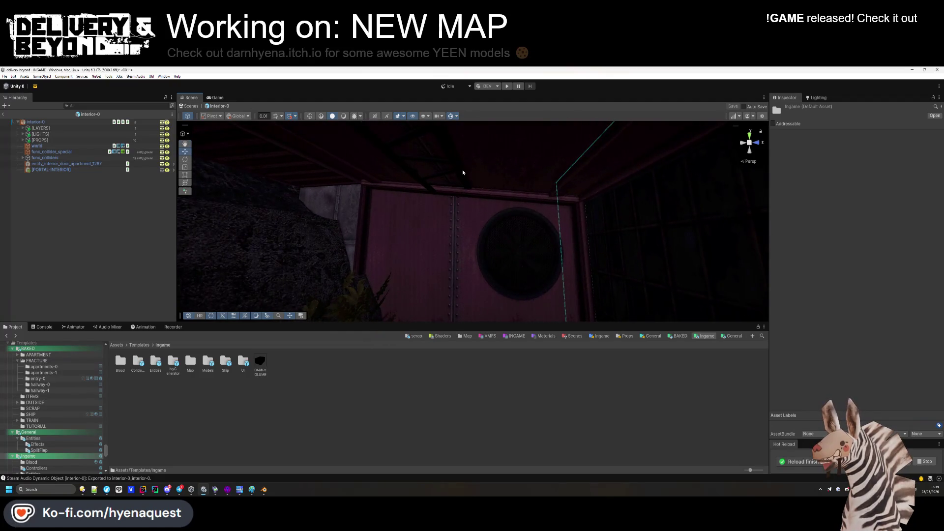
left_click(440, 207)
left_click_drag(440, 207, 341, 183)
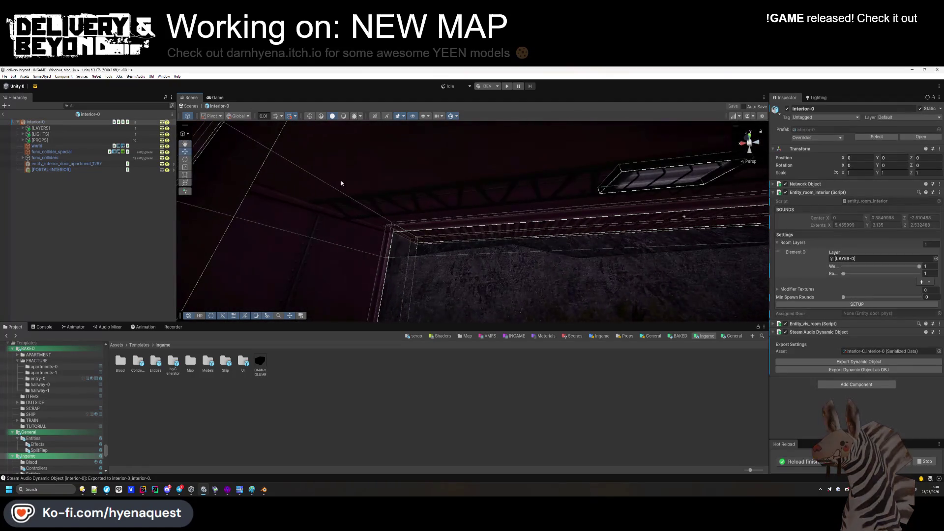
left_click(413, 192)
left_click(459, 164)
left_click(415, 200)
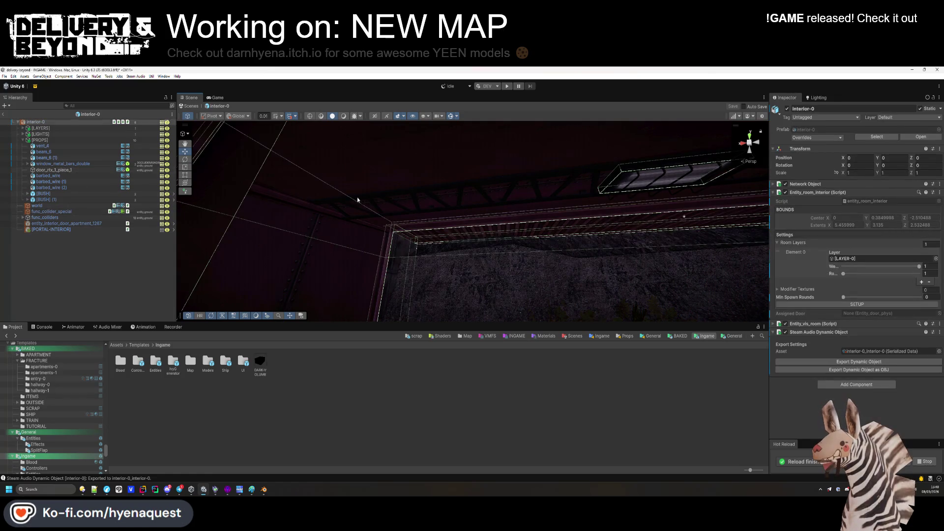
left_click_drag(358, 200, 422, 196)
left_click(420, 190)
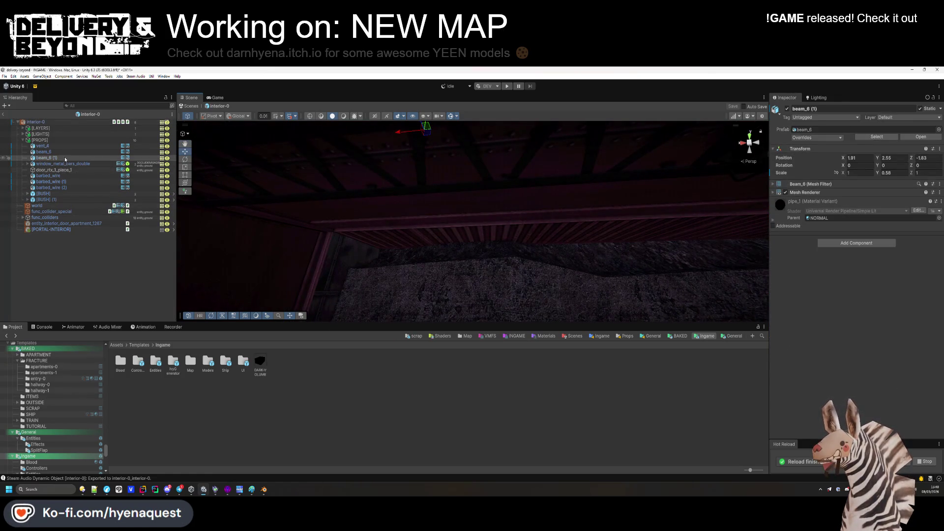
Duplicate the ceiling beam and turn the copy to 90 degrees around Y.
key("ctrl+d")
scroll(373, 209, "up", 3)
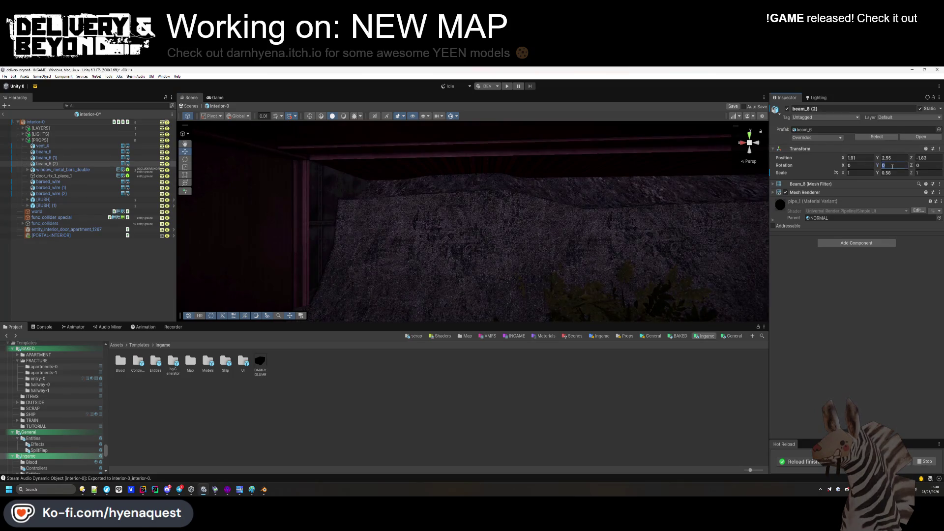
type("90")
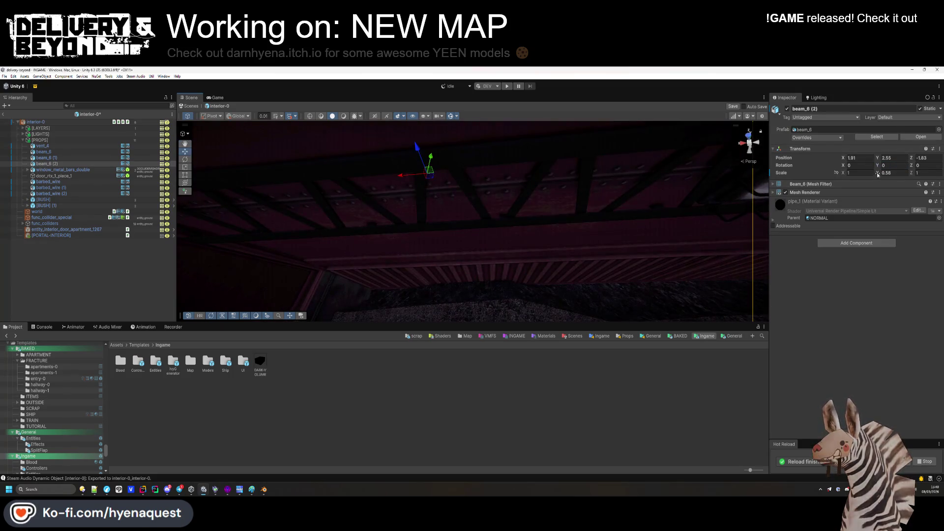
key("ctrl+z")
mouse_move(393, 213)
left_mouse_down()
mouse_move(268, 192)
mouse_move(523, 227)
mouse_move(477, 207)
mouse_move(453, 215)
mouse_move(565, 236)
mouse_move(385, 386)
mouse_move(416, 316)
mouse_move(418, 256)
left_mouse_up()
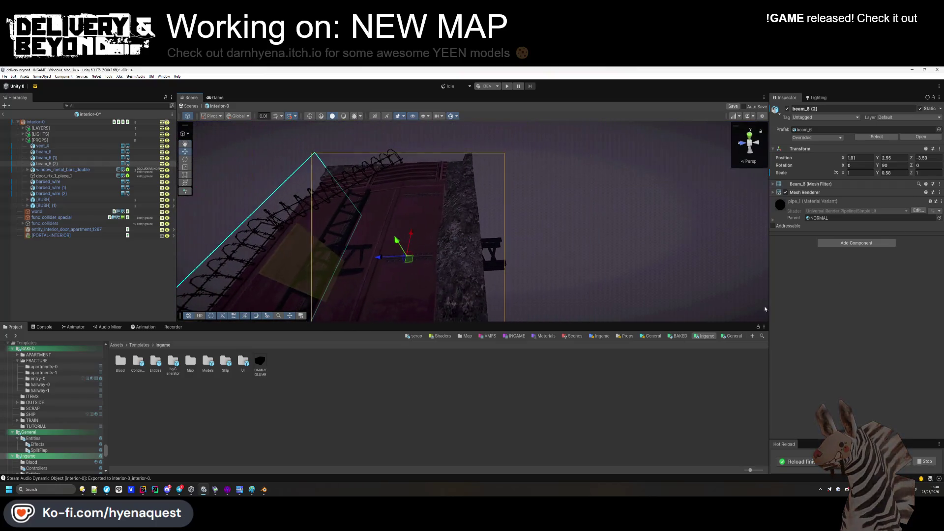
Narrow the copy to 0.76 X scale, move it to Z -3.65, and duplicate it.
left_click(858, 173)
left_click_drag(844, 176, 838, 174)
mouse_move(492, 212)
left_mouse_down()
mouse_move(452, 249)
mouse_move(480, 90)
mouse_move(493, 420)
mouse_move(482, 428)
left_mouse_up()
mouse_move(540, 237)
left_mouse_down()
mouse_move(474, 363)
mouse_move(419, 413)
mouse_move(457, 401)
mouse_move(373, 70)
left_mouse_up()
key("ctrl+d")
left_click(516, 190)
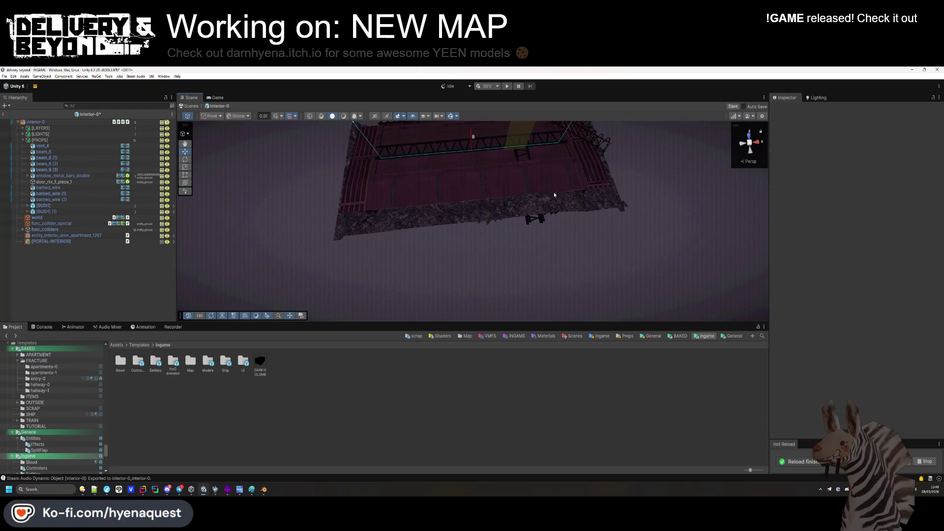
Slide beam_6 (3) sideways across the roof beside beam_6 (2).
left_click(554, 195)
left_click_drag(556, 187, 466, 187)
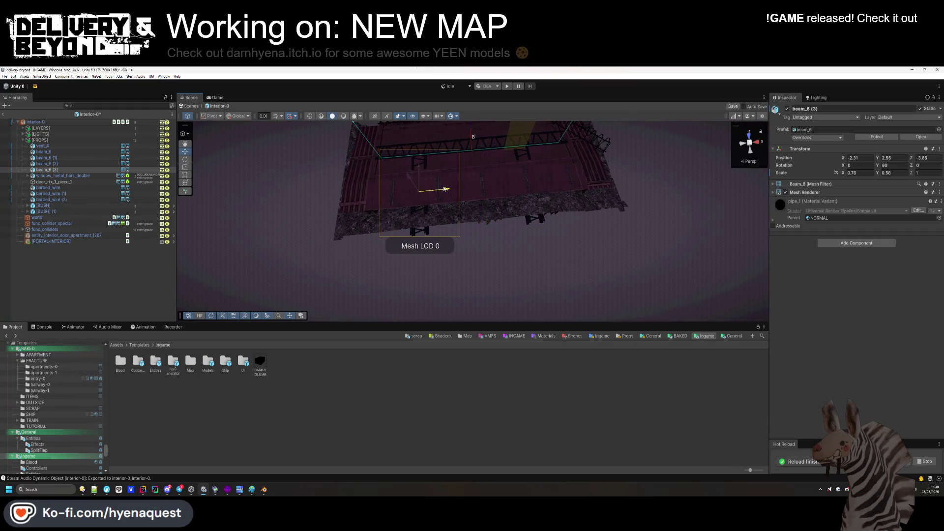
left_click(106, 278)
mouse_move(344, 221)
left_mouse_down()
mouse_move(403, 189)
mouse_move(565, 463)
mouse_move(550, 449)
mouse_move(550, 211)
mouse_move(561, 211)
mouse_move(562, 226)
left_mouse_up()
Select beam_6 (2) and (3) together and lower them slightly.
key("ctrl+z")
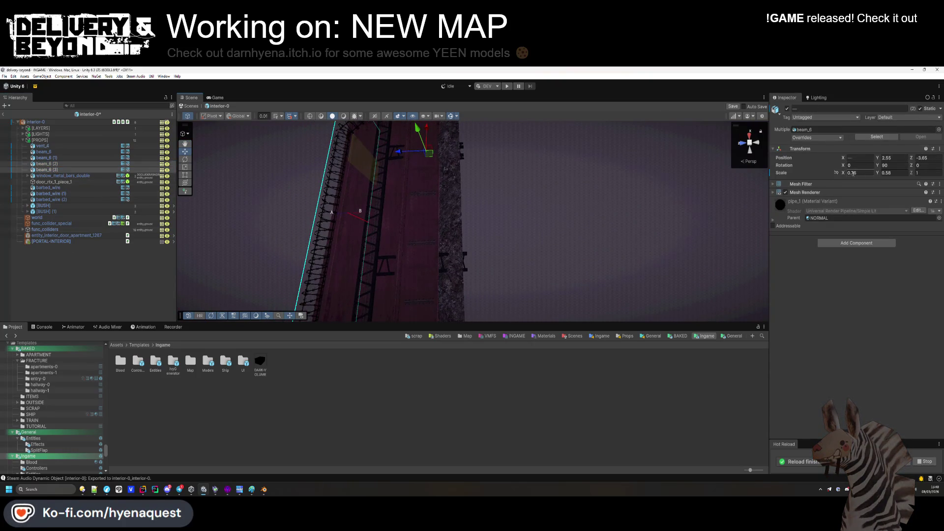
mouse_move(400, 154)
left_mouse_down()
mouse_move(379, 190)
mouse_move(367, 183)
mouse_move(497, 158)
mouse_move(499, 185)
mouse_move(552, 121)
left_mouse_up()
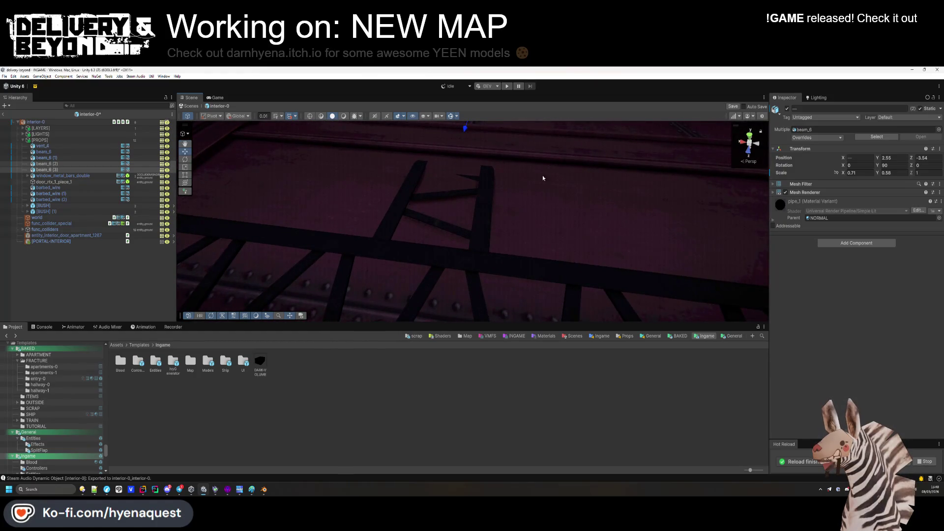
left_click(486, 231)
mouse_move(486, 231)
left_mouse_down()
mouse_move(488, 221)
mouse_move(493, 230)
mouse_move(468, 213)
left_mouse_up()
left_click(474, 205)
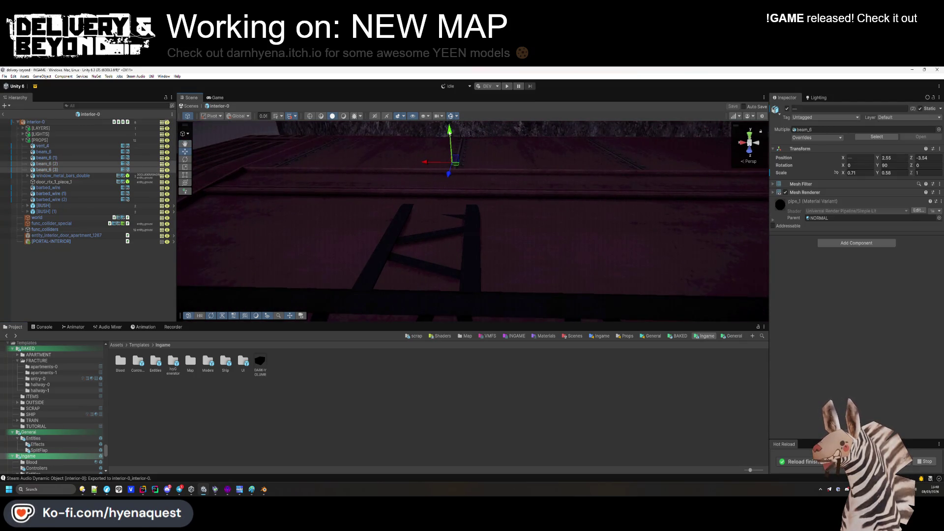
left_click_drag(452, 131, 453, 134)
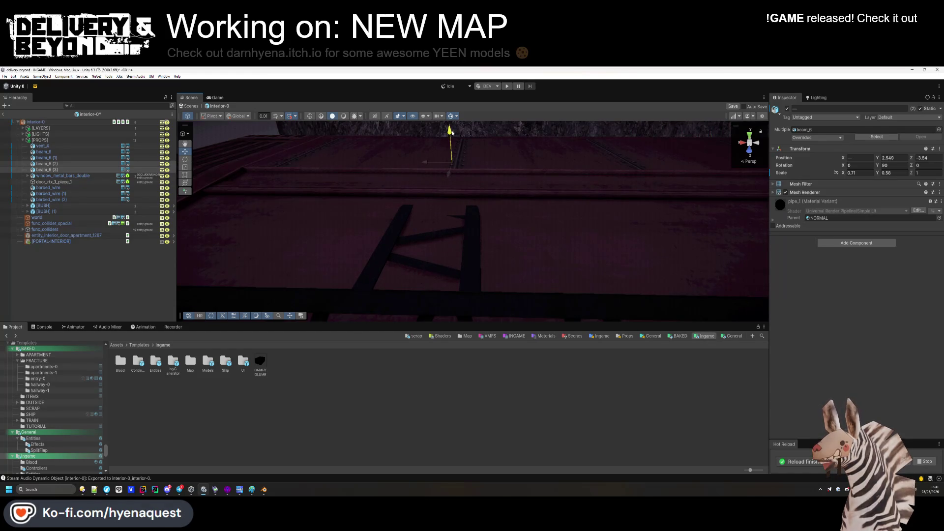
left_click(425, 397)
Review the roof beams, bushes and doorway, then select PORTAL-INTERIOR.
mouse_move(540, 295)
left_mouse_down()
mouse_move(576, 274)
mouse_move(345, 149)
mouse_move(348, 156)
left_mouse_up()
mouse_move(519, 133)
left_mouse_down()
mouse_move(516, 169)
mouse_move(472, 256)
left_mouse_up()
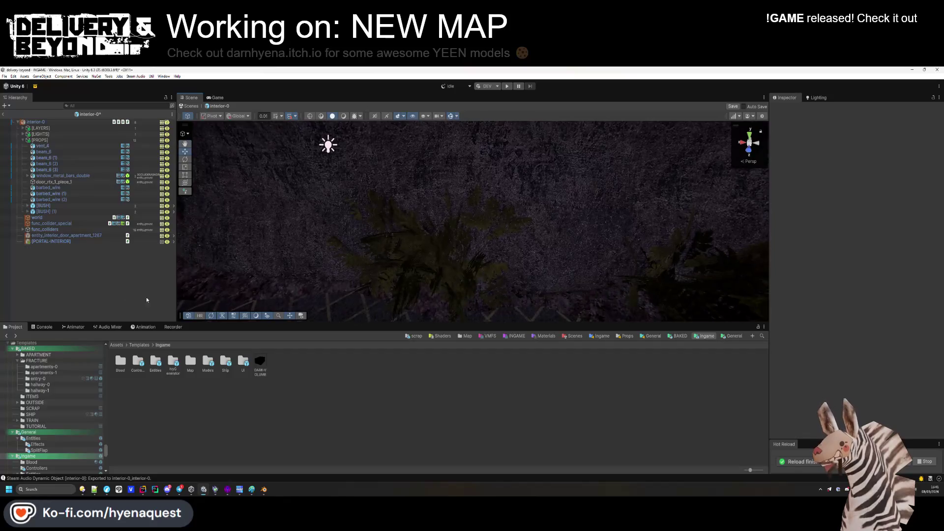
mouse_move(325, 224)
left_mouse_down()
mouse_move(341, 216)
mouse_move(308, 207)
mouse_move(346, 209)
mouse_move(341, 236)
mouse_move(363, 248)
mouse_move(407, 249)
mouse_move(375, 257)
mouse_move(393, 227)
mouse_move(311, 236)
mouse_move(345, 231)
left_mouse_up()
left_click(52, 241)
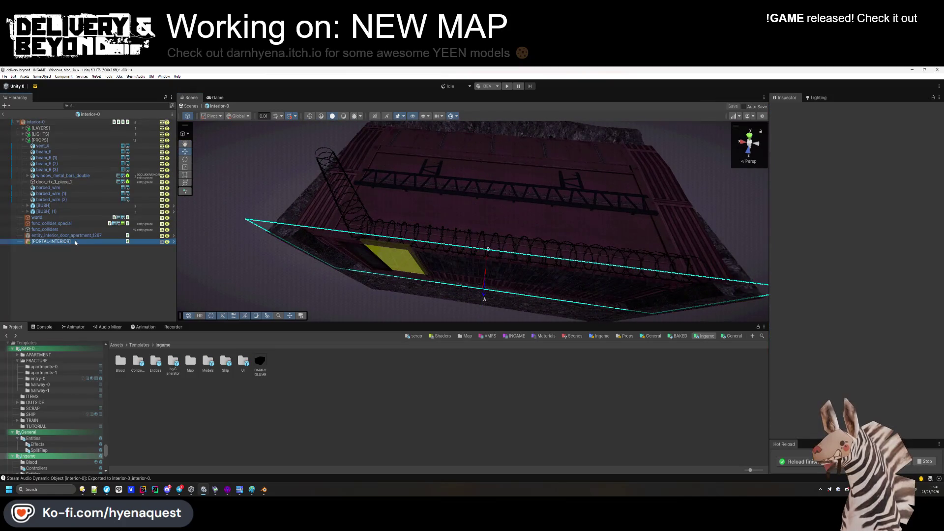
Rotate barbed_wire (3) to 102.7° around Y and align it at X -4.85, Z -1.77.
double_click(68, 199)
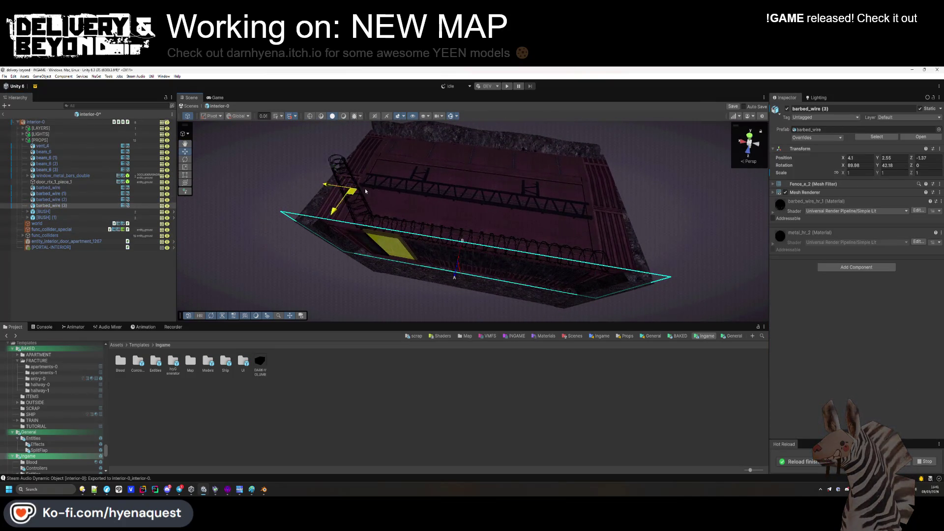
left_click_drag(870, 167, 870, 169)
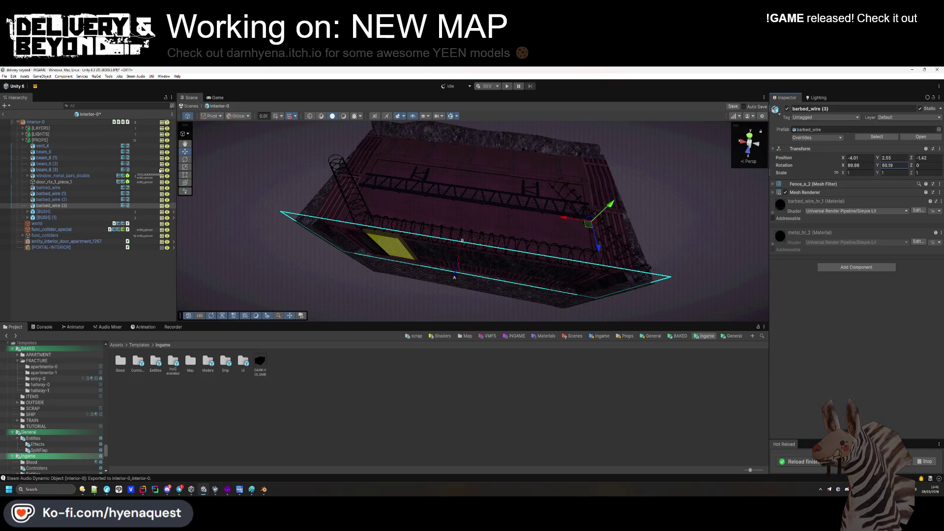
left_click_drag(720, 241, 711, 244)
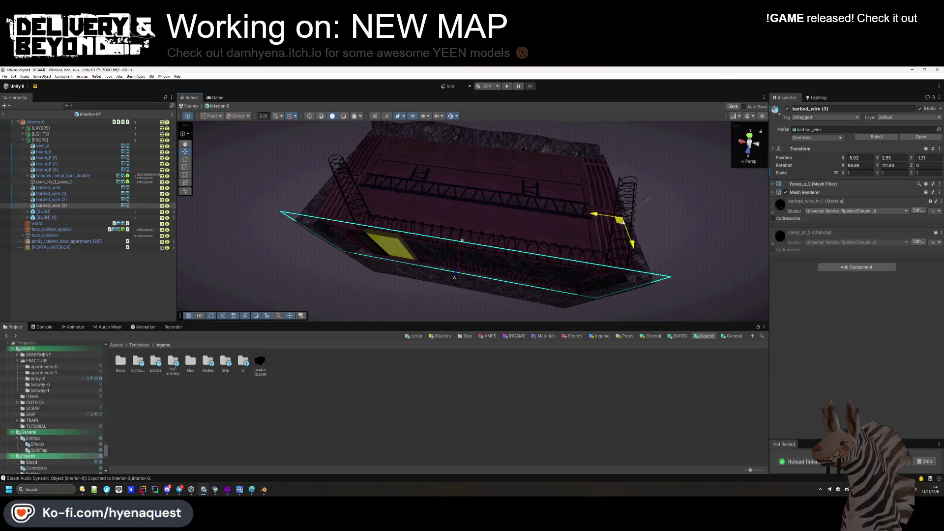
key("f")
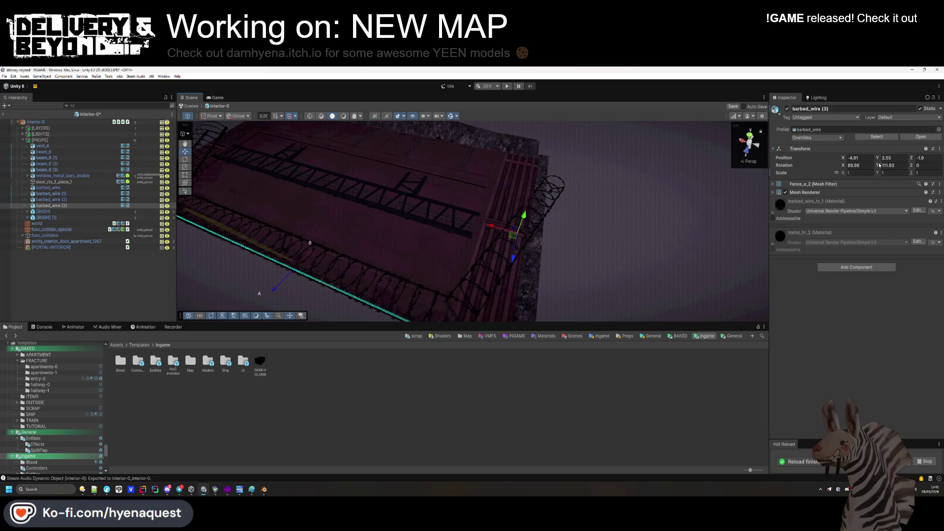
left_click_drag(846, 174, 860, 175)
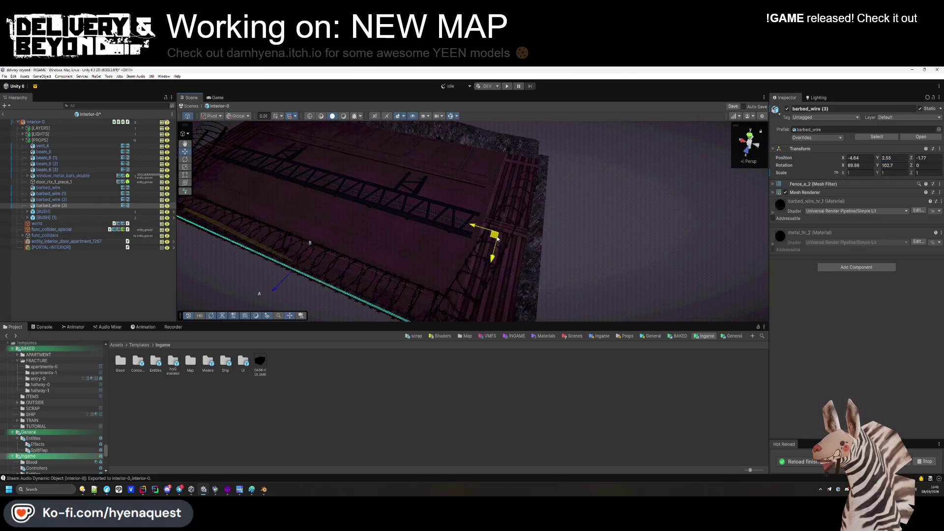
left_click_drag(500, 234, 496, 231)
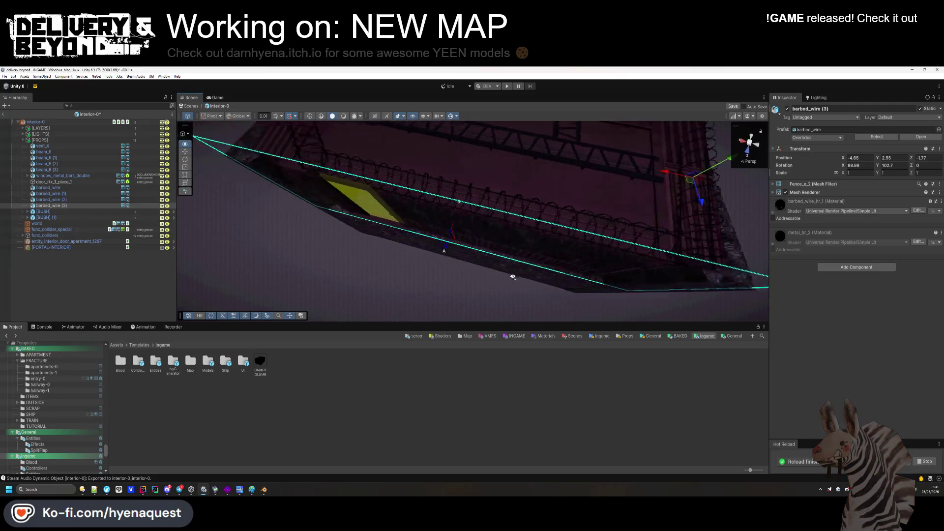
left_click(84, 270)
mouse_move(277, 270)
left_mouse_down()
mouse_move(459, 212)
mouse_move(350, 228)
mouse_move(458, 175)
mouse_move(355, 91)
mouse_move(343, 106)
mouse_move(337, 89)
mouse_move(331, 209)
left_mouse_up()
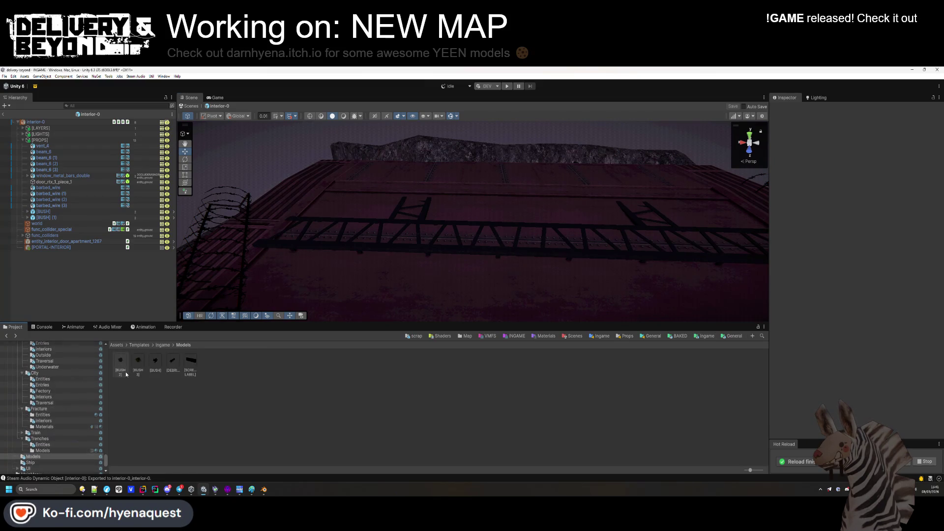
Browse to Templates/Ingame/Map/Trenches and open the entry-0 prefab.
left_click(139, 344)
double_click(156, 362)
mouse_move(274, 302)
left_mouse_down()
mouse_move(390, 215)
mouse_move(101, 276)
left_mouse_up()
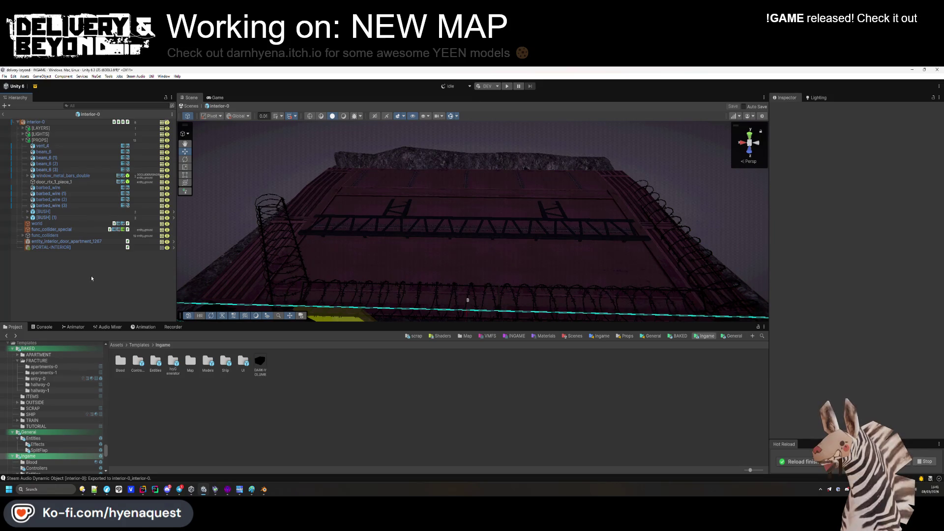
left_click(205, 372)
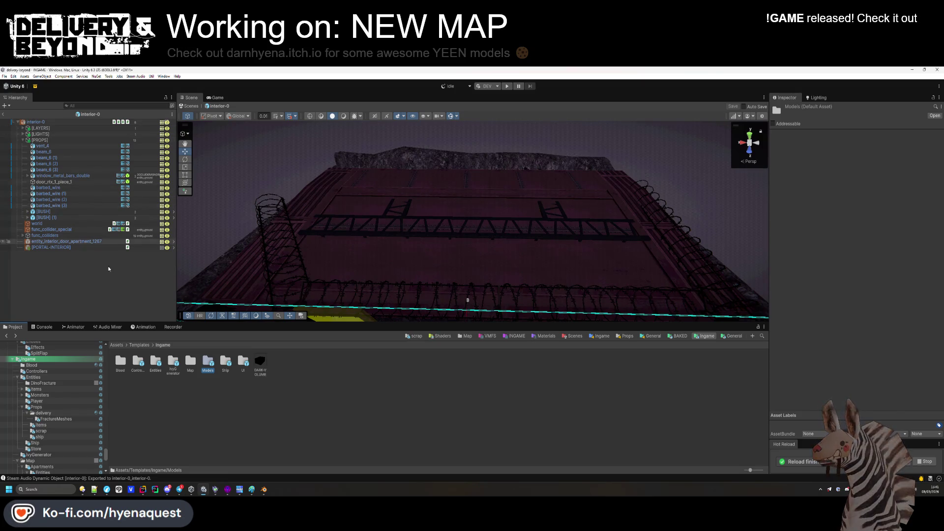
scroll(54, 408, "up", 5)
double_click(188, 366)
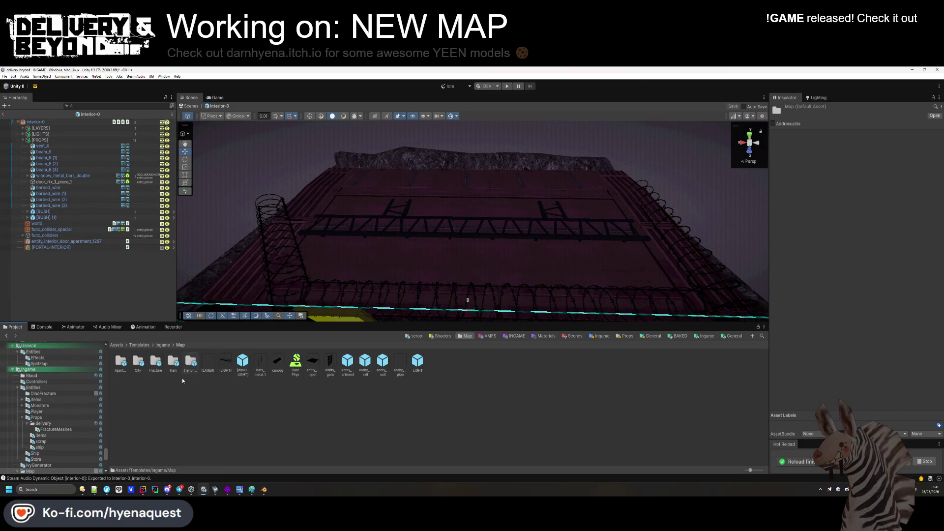
double_click(207, 361)
mouse_move(346, 229)
left_mouse_down()
mouse_move(487, 249)
mouse_move(434, 225)
mouse_move(630, 207)
mouse_move(433, 207)
mouse_move(441, 160)
mouse_move(358, 160)
mouse_move(348, 181)
mouse_move(392, 184)
mouse_move(385, 158)
left_mouse_up()
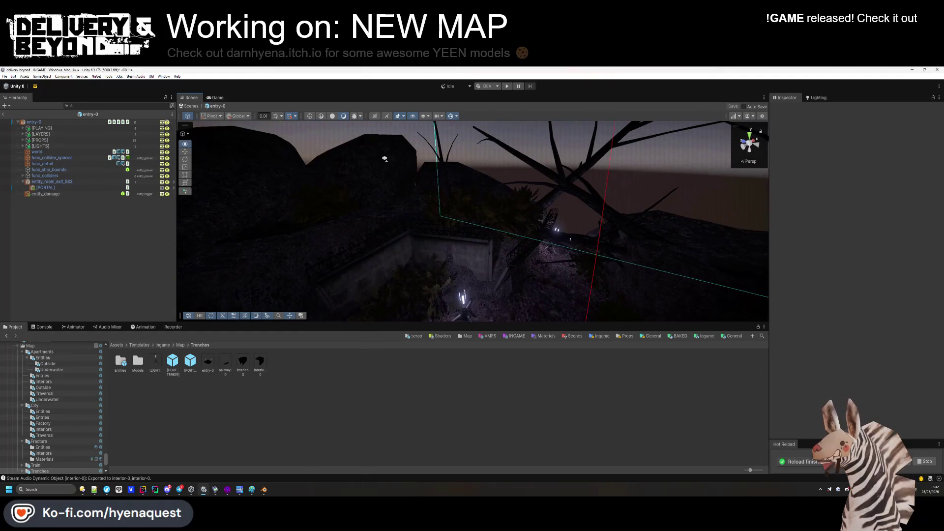
Copy rock (2) and debris_bricks_mx_2_0 from entry-0 and paste them into interior-0.
left_click(384, 158)
scroll(468, 266, "down", 5)
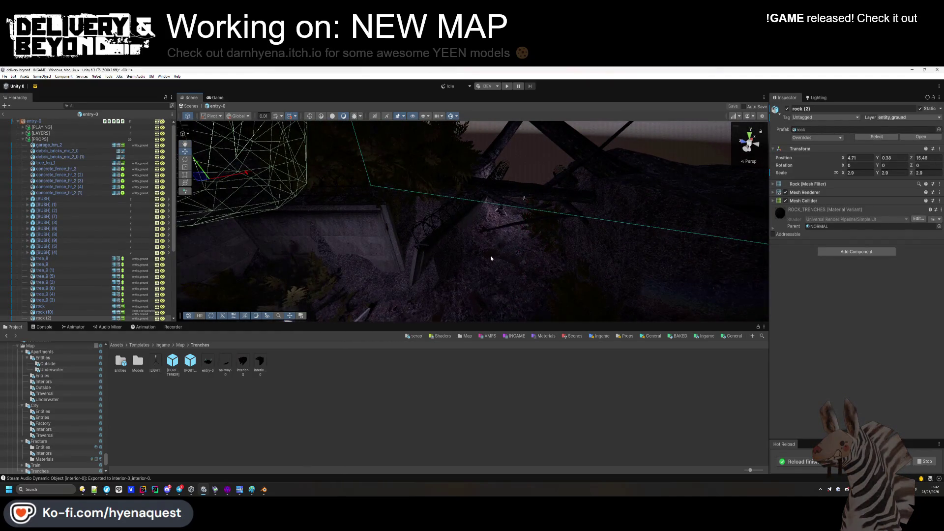
left_click(481, 269, "shift")
left_click(377, 388)
left_click(249, 365)
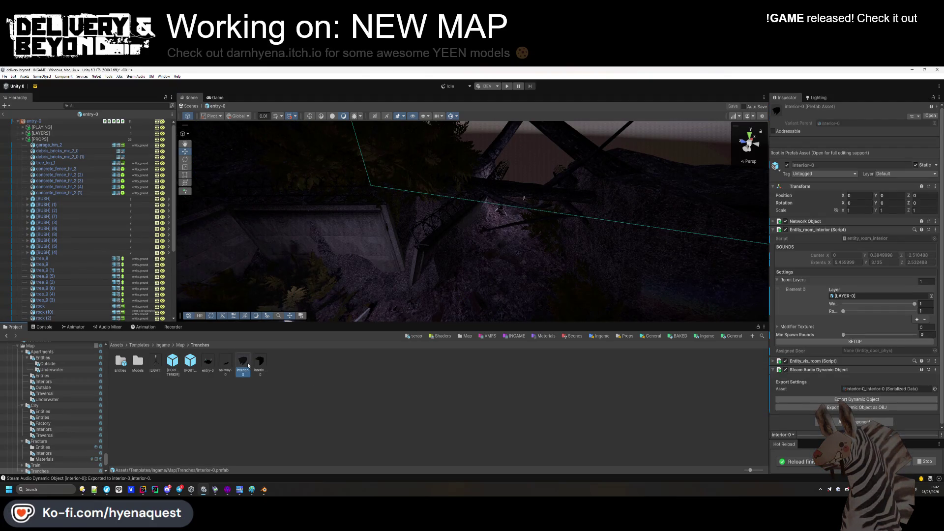
double_click(249, 365)
key("ctrl+v")
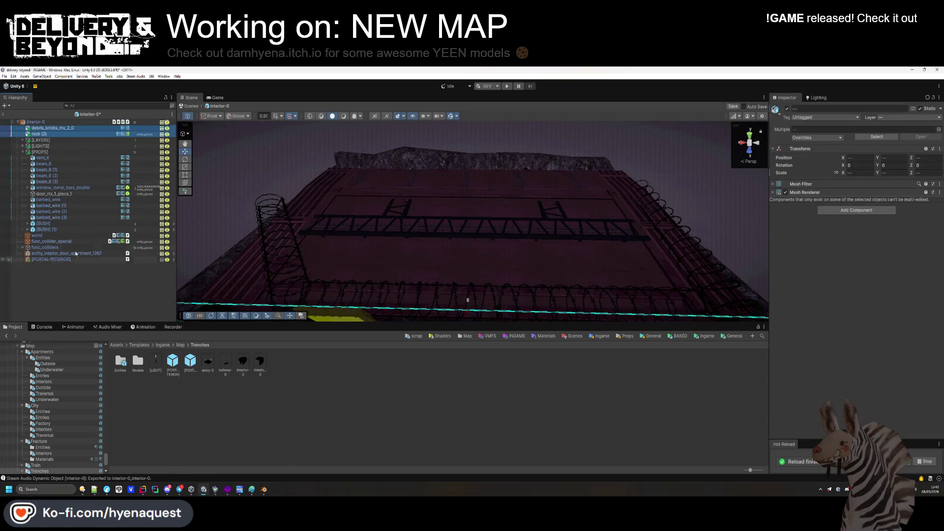
key("f")
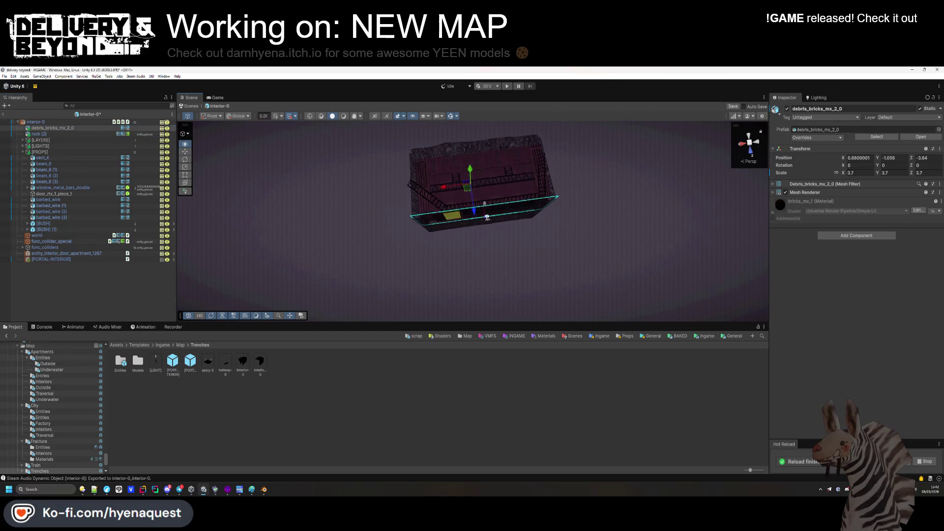
Frame debris_bricks_mx_2_0, slide it across the tiled floor and turn it slightly around Y.
key("f")
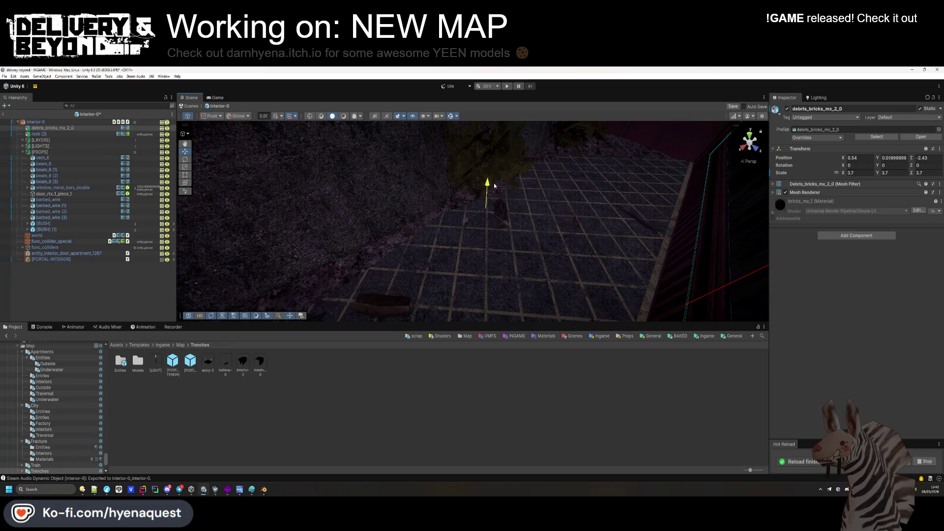
mouse_move(495, 184)
left_mouse_down()
mouse_move(460, 268)
mouse_move(401, 257)
mouse_move(401, 214)
left_mouse_up()
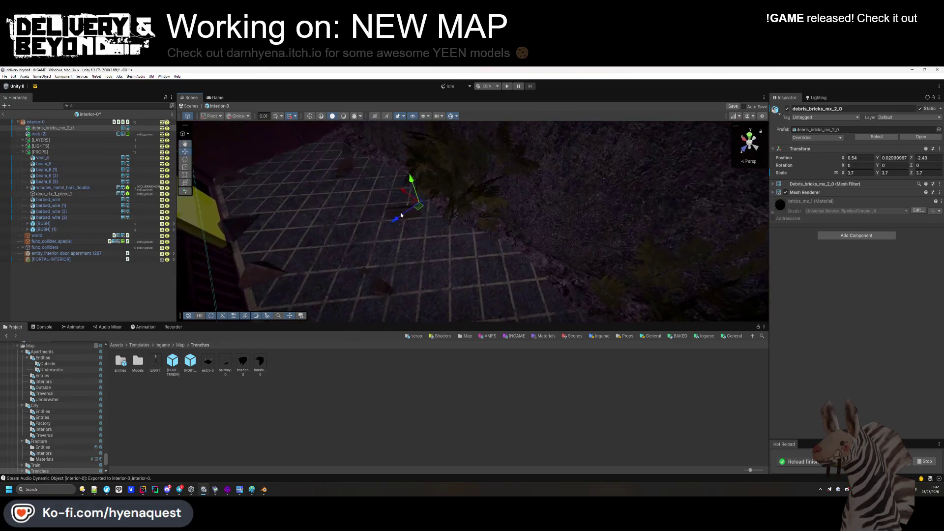
mouse_move(537, 225)
left_mouse_down()
mouse_move(415, 263)
mouse_move(476, 217)
left_mouse_up()
left_click(888, 165)
type("37.4")
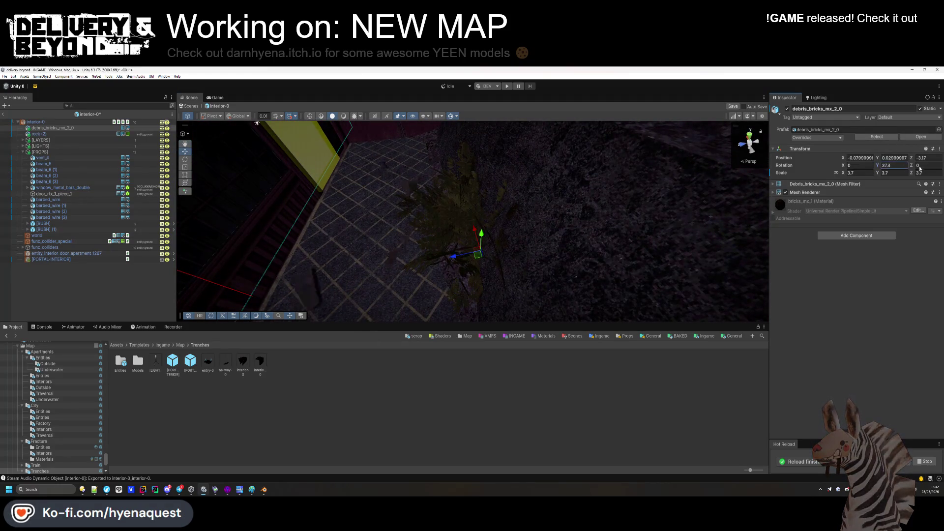
Shorten the brick debris pile's depth, setting its Z scale to about 3.1.
mouse_move(490, 263)
left_mouse_down()
mouse_move(476, 220)
mouse_move(468, 319)
mouse_move(457, 299)
mouse_move(472, 290)
left_mouse_up()
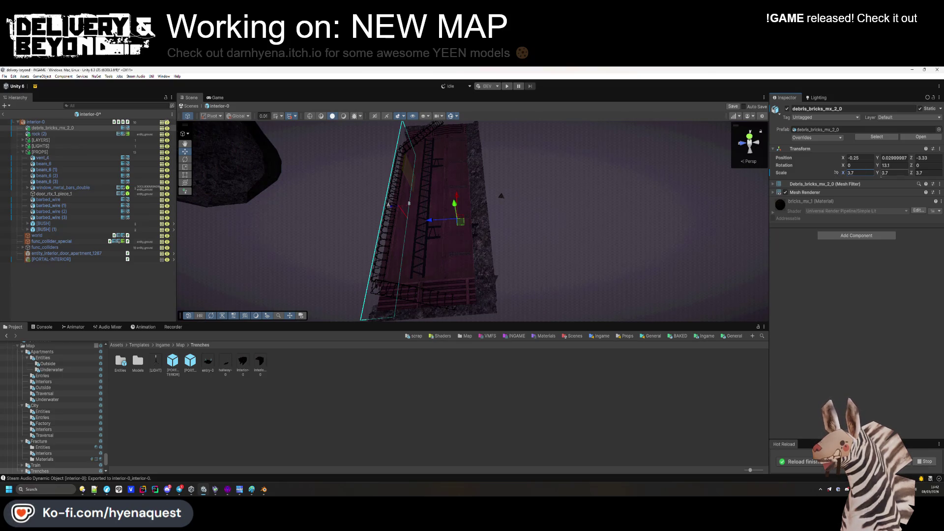
left_click(906, 174)
type("2.05")
type("1.73")
key("Return")
mouse_move(550, 207)
left_mouse_down()
mouse_move(559, 196)
mouse_move(541, 175)
mouse_move(558, 161)
mouse_move(506, 192)
left_mouse_up()
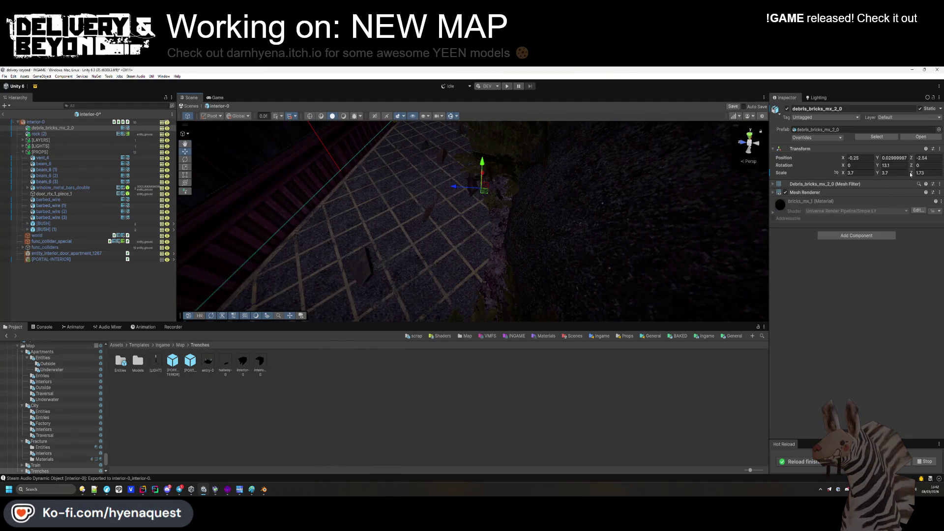
left_click_drag(913, 175, 922, 174)
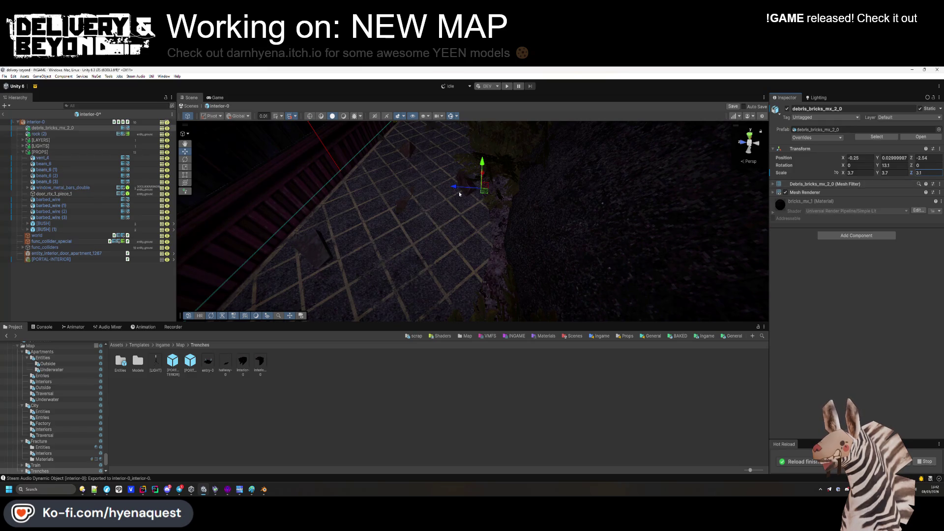
mouse_move(465, 191)
left_mouse_down()
mouse_move(457, 245)
mouse_move(565, 211)
mouse_move(259, 257)
left_mouse_up()
double_click(39, 134)
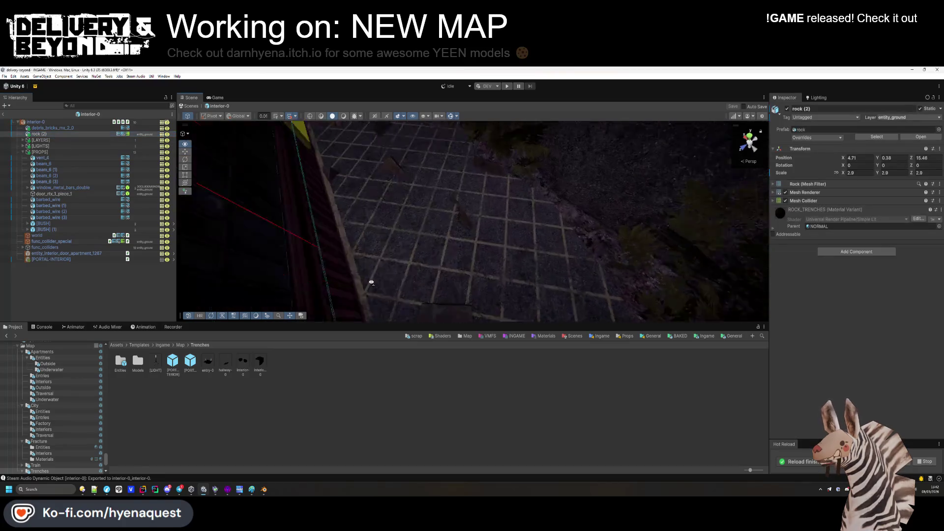
Scale rock (2) to 2.12 and move it up to floor level against the wall.
left_click_drag(240, 218, 495, 222)
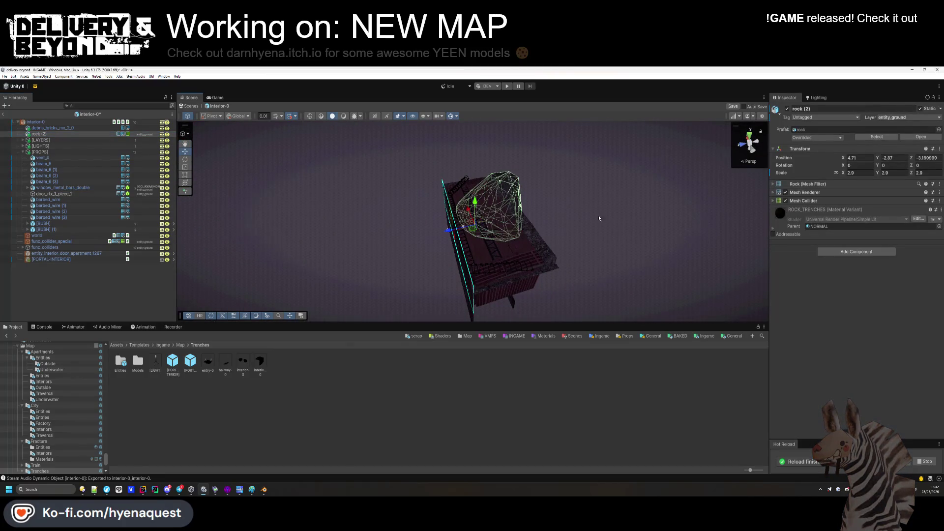
type("2.12")
key("Return")
scroll(496, 211, "up", 5)
left_click_drag(500, 205, 582, 173)
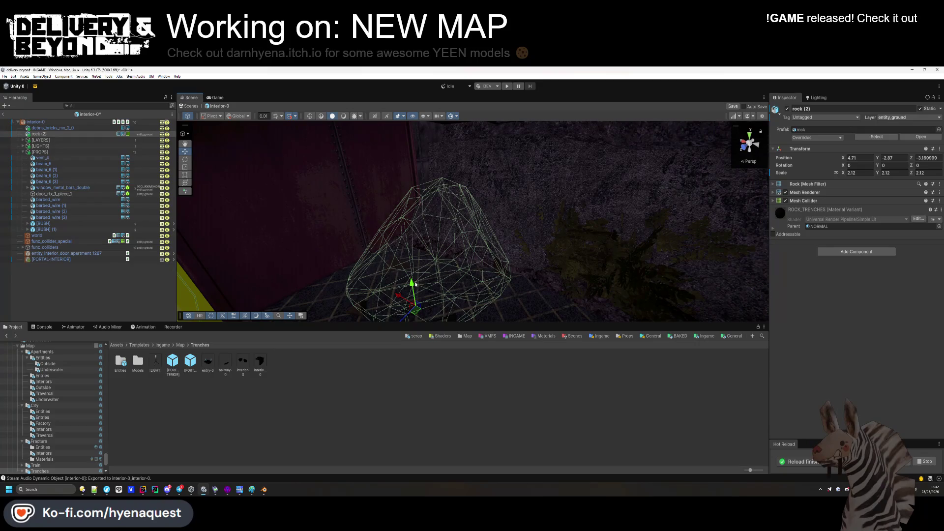
left_click_drag(412, 284, 416, 181)
mouse_move(408, 254)
left_mouse_down()
mouse_move(472, 257)
mouse_move(473, 303)
mouse_move(421, 257)
mouse_move(472, 268)
mouse_move(459, 264)
left_mouse_up()
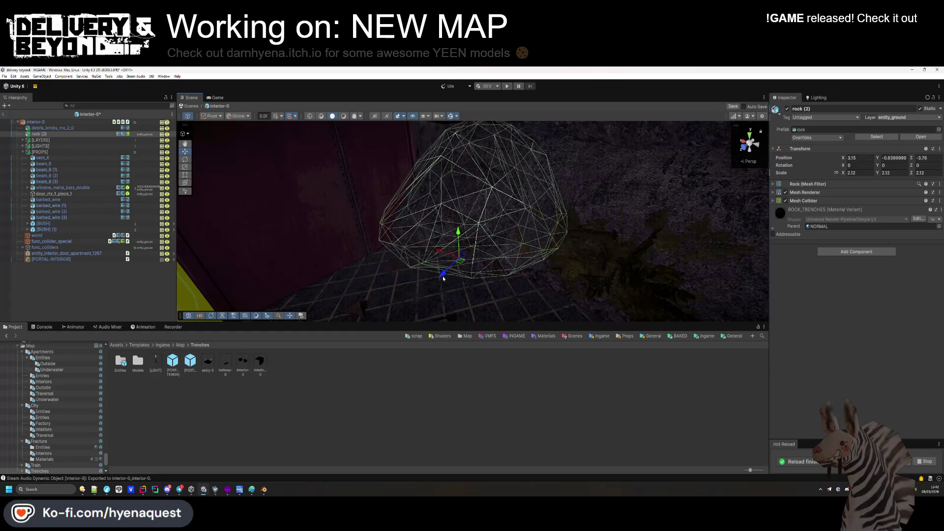
mouse_move(505, 263)
left_mouse_down()
mouse_move(573, 293)
mouse_move(697, 263)
left_mouse_up()
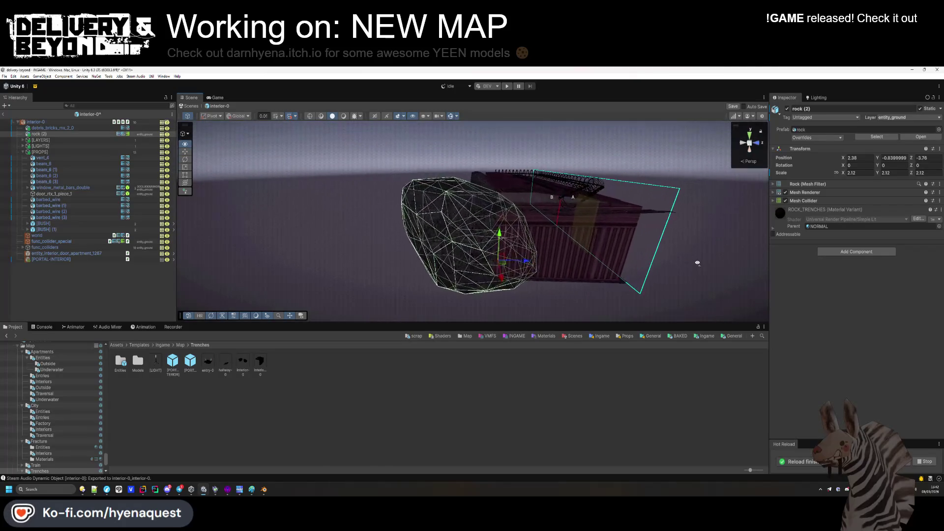
mouse_move(489, 240)
left_mouse_down()
mouse_move(494, 225)
mouse_move(528, 250)
left_mouse_up()
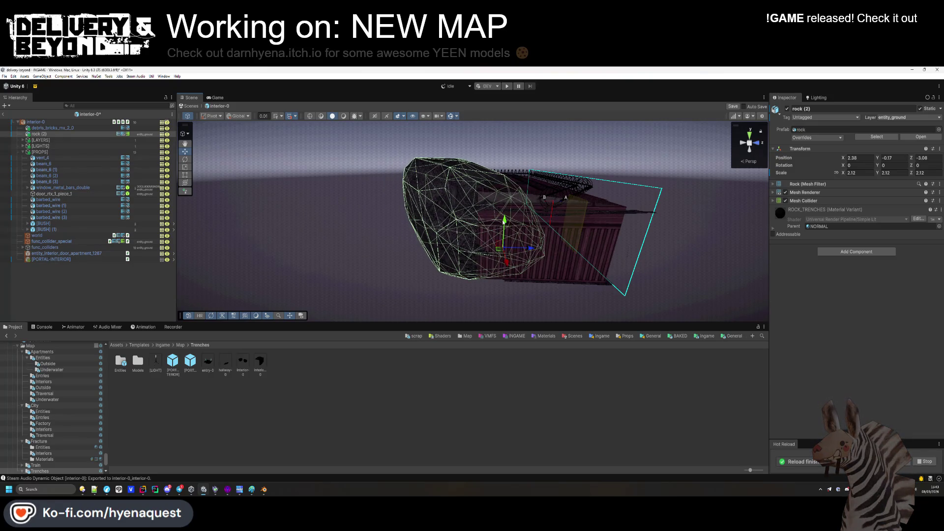
left_click(385, 279)
scroll(385, 280, "up", 6)
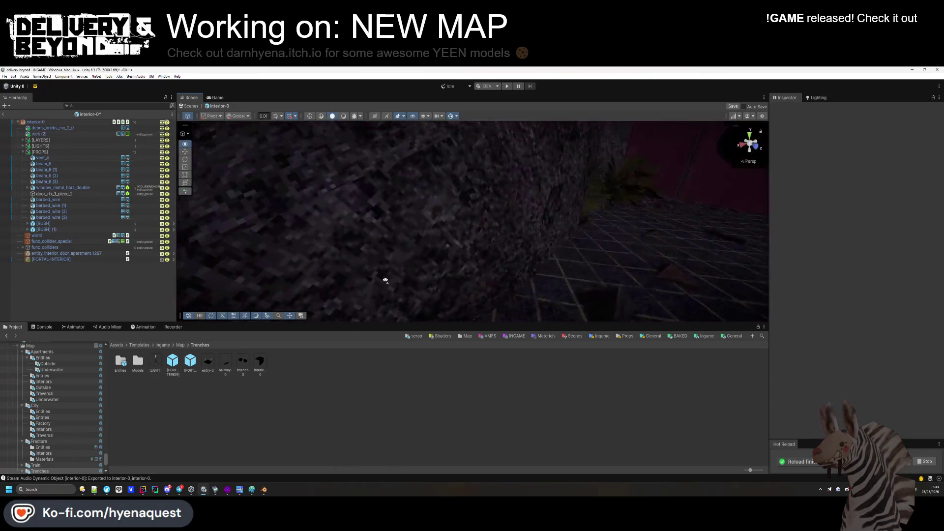
mouse_move(386, 279)
left_mouse_down()
mouse_move(279, 268)
mouse_move(374, 234)
mouse_move(388, 194)
mouse_move(540, 309)
mouse_move(447, 291)
left_mouse_up()
scroll(539, 308, "down", 5)
scroll(540, 308, "up", 5)
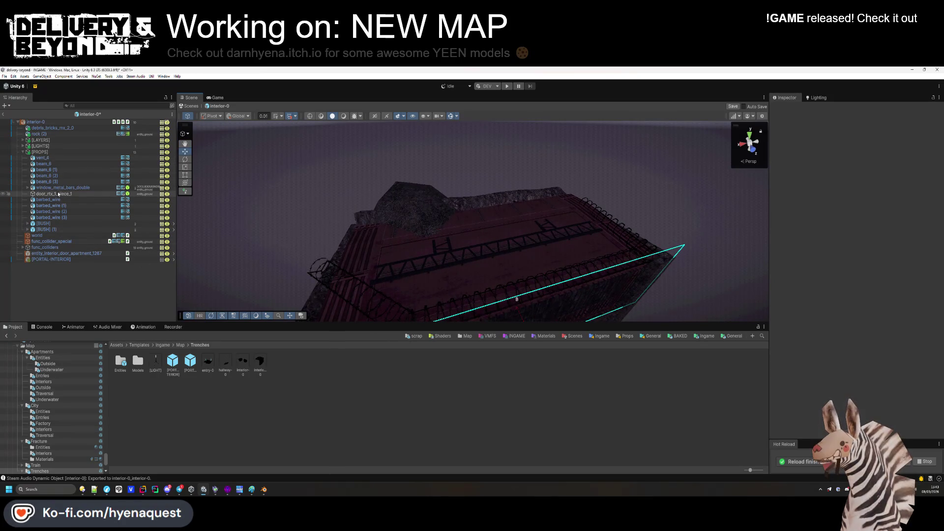
Duplicate rock (2) as rock (3), stack it above and rotate it -22.93° X, -72.12° Y.
left_click(364, 212)
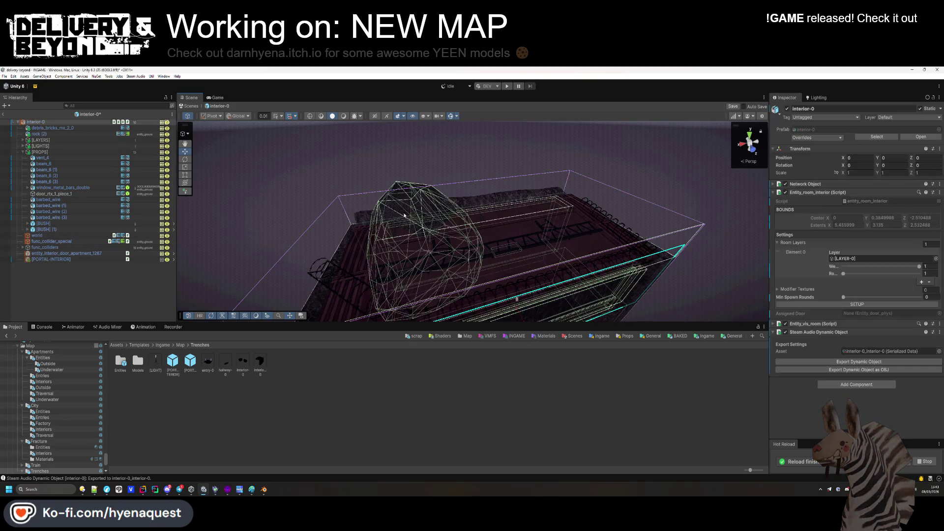
left_click(422, 208)
left_click(408, 202)
left_click(398, 198)
left_click(401, 201)
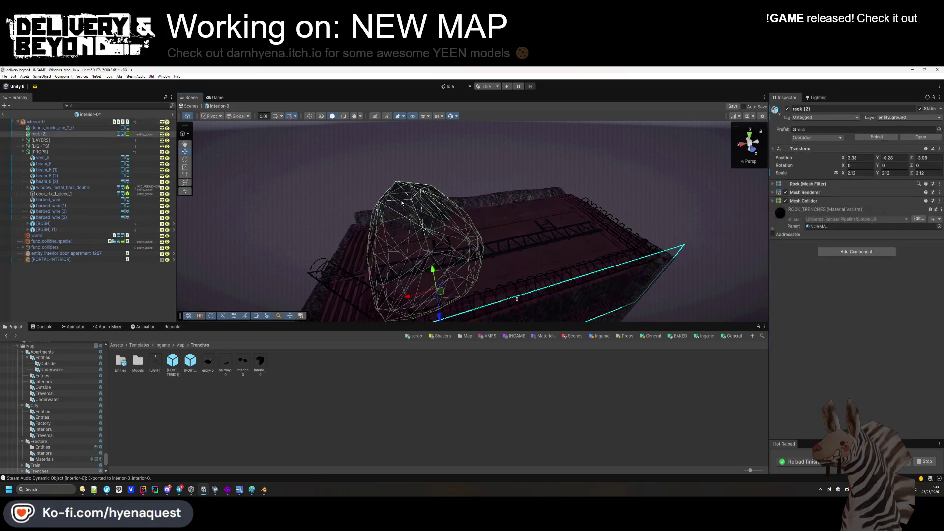
key("ctrl+d")
mouse_move(433, 278)
left_mouse_down()
mouse_move(414, 270)
mouse_move(507, 240)
left_mouse_up()
left_click_drag(880, 168, 390, 202)
mouse_move(843, 165)
left_mouse_down()
mouse_move(613, 172)
mouse_move(550, 216)
mouse_move(522, 216)
left_mouse_up()
mouse_move(548, 284)
left_mouse_down()
mouse_move(633, 236)
mouse_move(501, 206)
left_mouse_up()
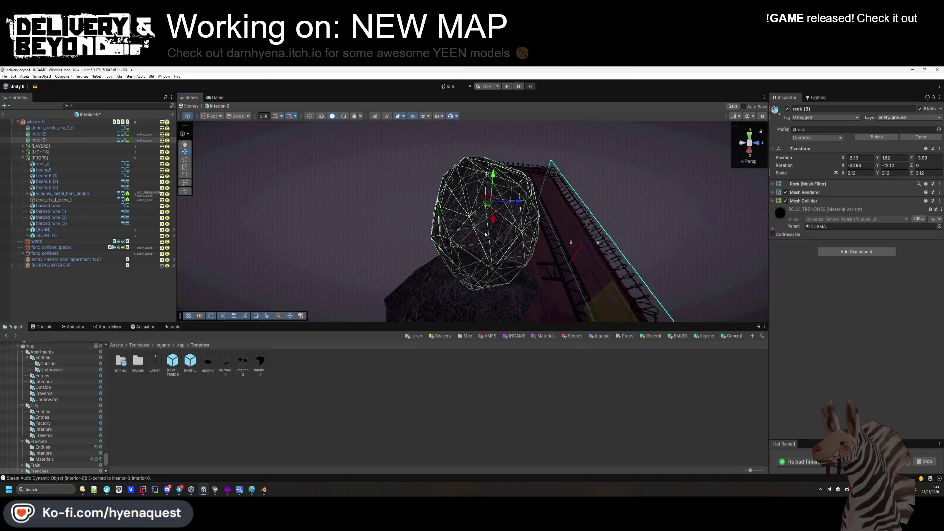
left_click(102, 293)
Tag rock (3) OCCLUDER/IGNORE and move the debris and rocks into the PROPS group.
left_click(73, 141)
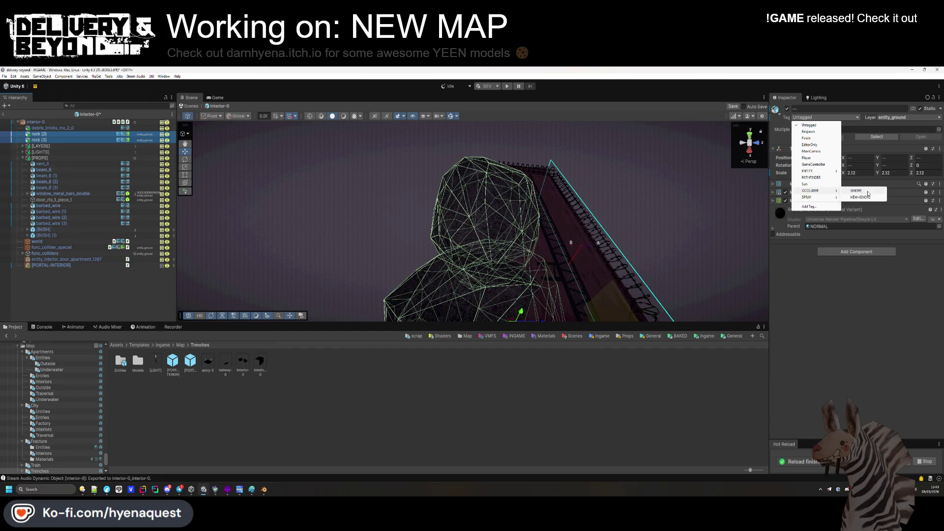
left_click(868, 192)
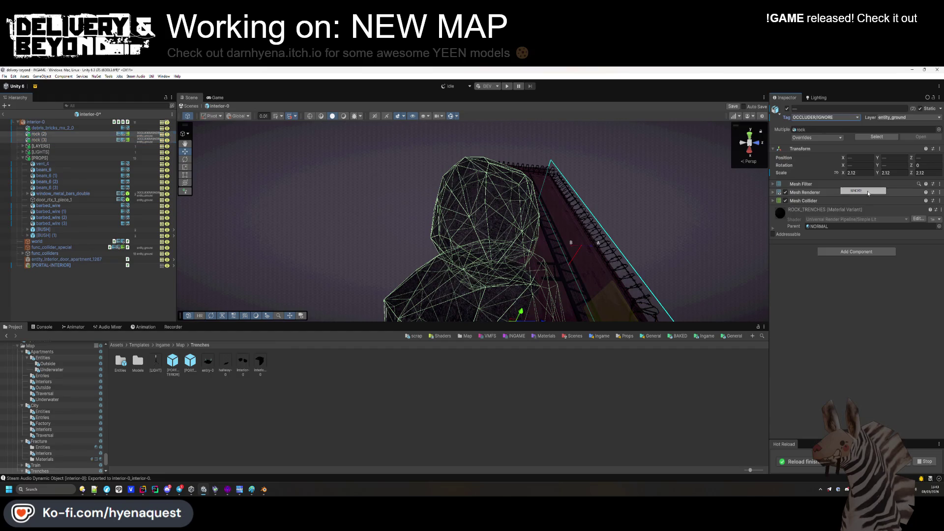
left_click(64, 129, "shift")
left_click_drag(61, 131, 42, 158)
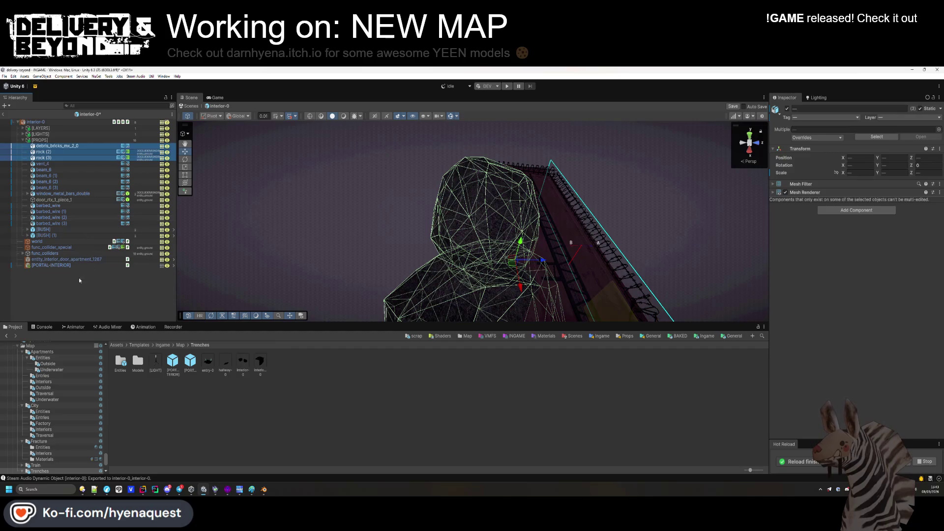
Shrink rock (3) to a smaller scale and reposition it along the trench.
left_click(79, 280)
mouse_move(344, 197)
left_mouse_down()
mouse_move(295, 147)
mouse_move(344, 172)
mouse_move(485, 210)
mouse_move(580, 210)
left_mouse_up()
left_click(406, 183)
left_click(488, 206)
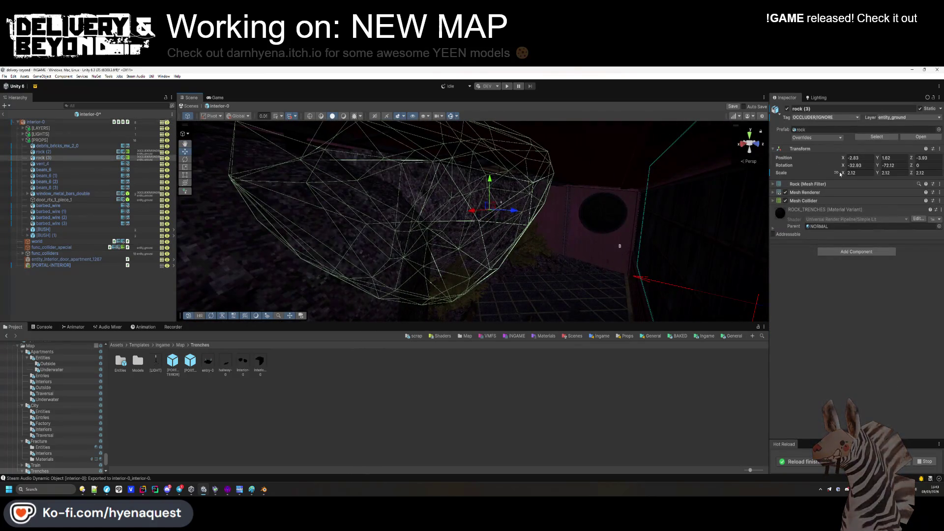
left_click_drag(840, 173, 836, 173)
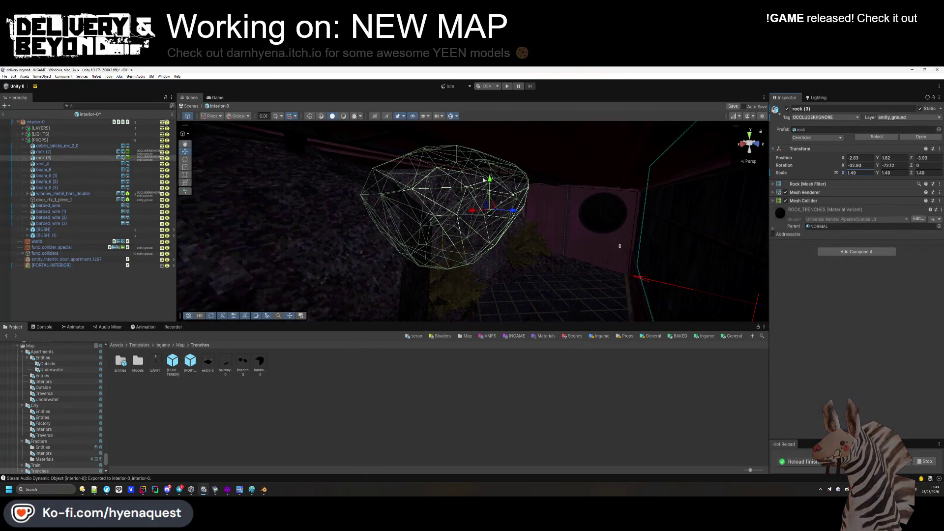
mouse_move(499, 181)
left_mouse_down()
mouse_move(509, 155)
mouse_move(572, 194)
mouse_move(506, 191)
left_mouse_up()
Duplicate it as rock (4), turned -134.75° and placed at X -1.87, Z -5.64.
key("ctrl+d")
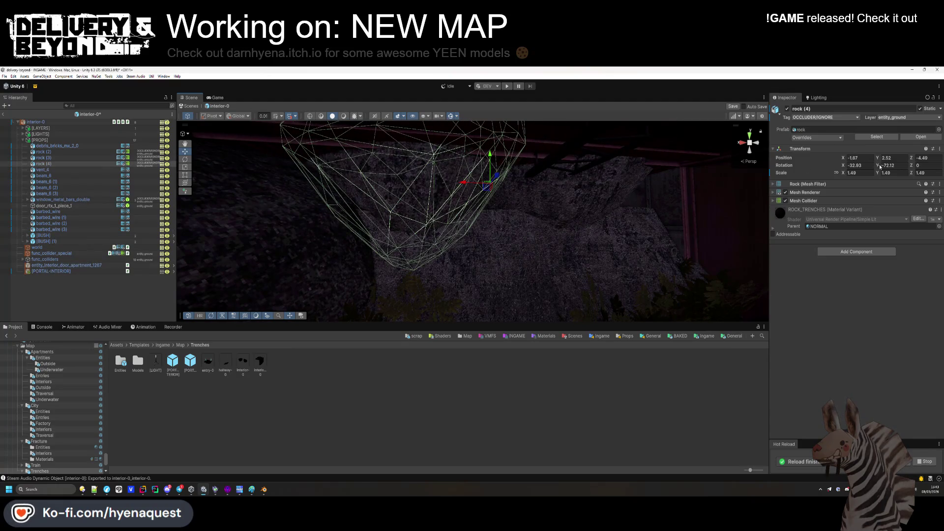
left_click_drag(837, 165, 807, 166)
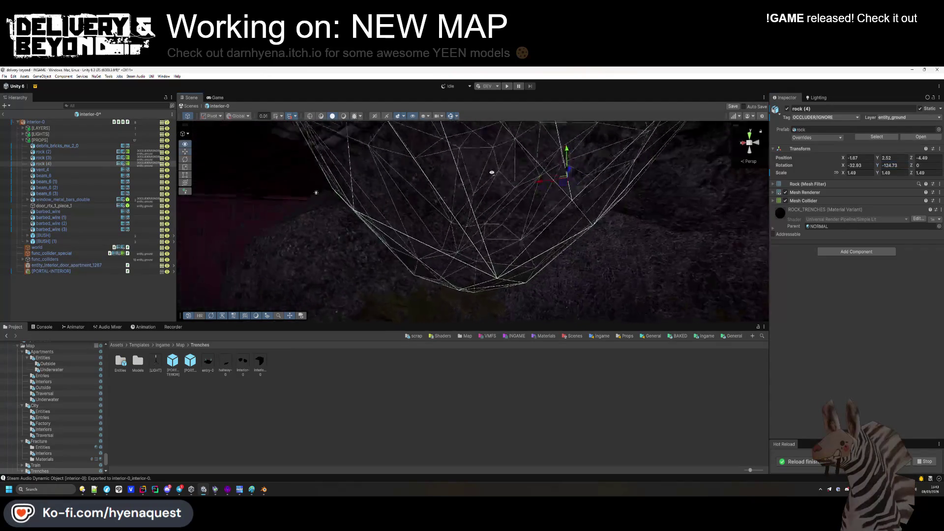
mouse_move(549, 187)
left_mouse_down()
mouse_move(594, 188)
mouse_move(691, 152)
mouse_move(533, 187)
mouse_move(656, 304)
mouse_move(659, 219)
mouse_move(540, 246)
mouse_move(517, 275)
left_mouse_up()
left_click(588, 186)
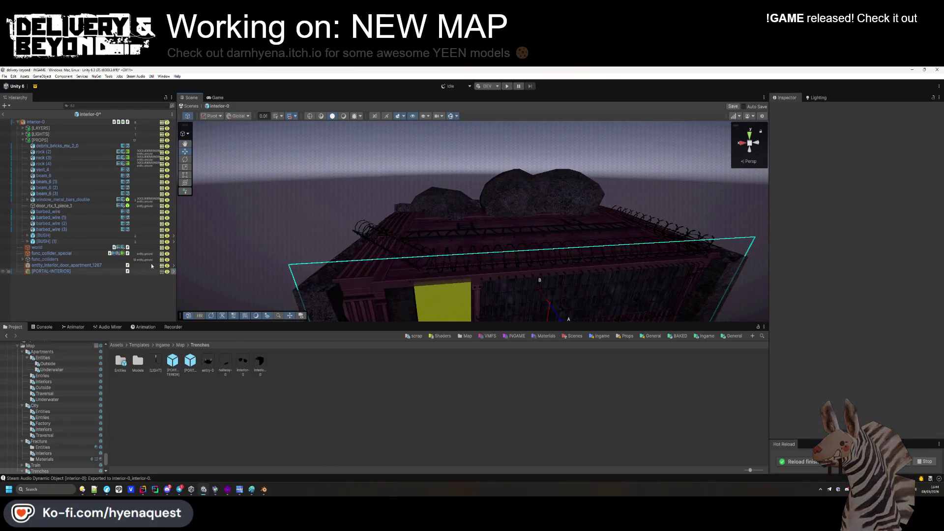
Brighten the Scene view and inspect the placed rocks and the wall with the yellow door.
mouse_move(403, 197)
left_mouse_down()
mouse_move(417, 194)
mouse_move(435, 244)
mouse_move(411, 220)
mouse_move(398, 131)
mouse_move(533, 280)
mouse_move(504, 213)
mouse_move(467, 238)
mouse_move(342, 211)
mouse_move(546, 175)
mouse_move(569, 131)
left_mouse_up()
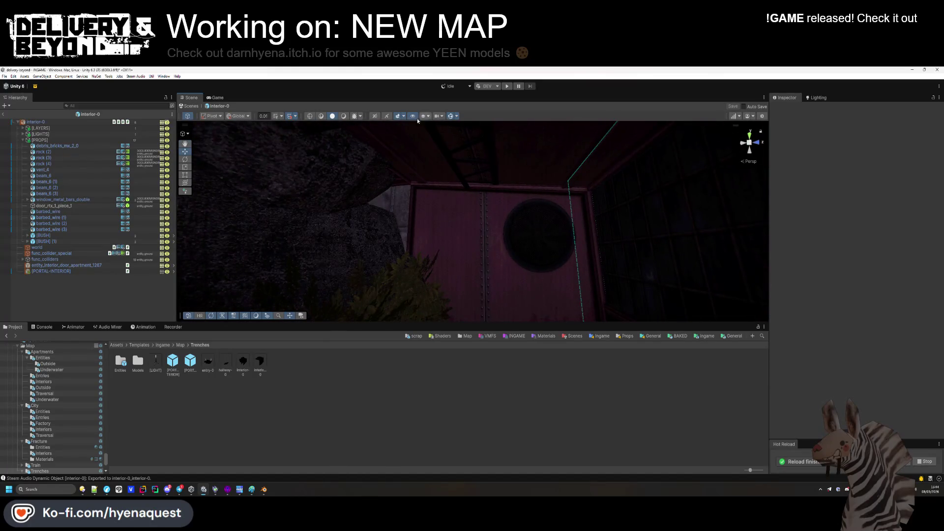
left_click(343, 118)
mouse_move(375, 291)
left_mouse_down()
mouse_move(544, 270)
mouse_move(444, 308)
mouse_move(391, 273)
mouse_move(449, 213)
mouse_move(414, 293)
mouse_move(417, 313)
left_mouse_up()
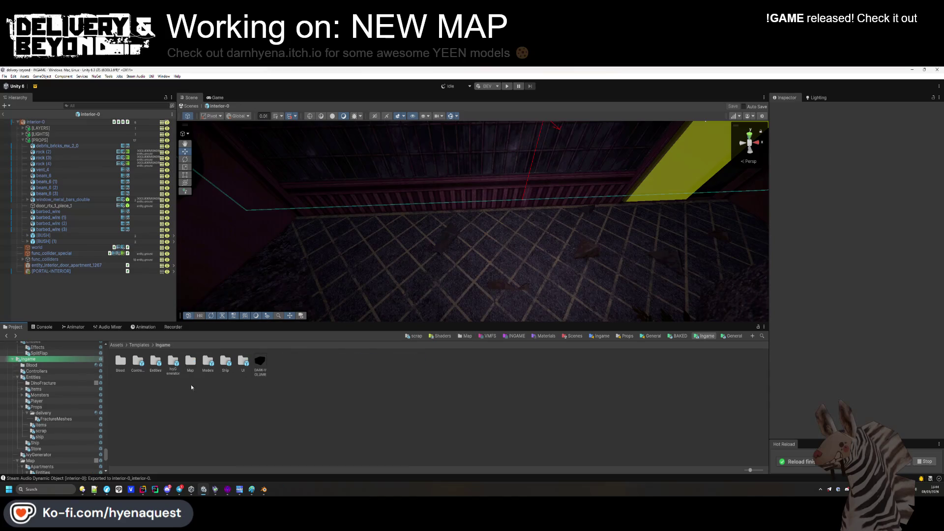
scroll(60, 412, "up", 10)
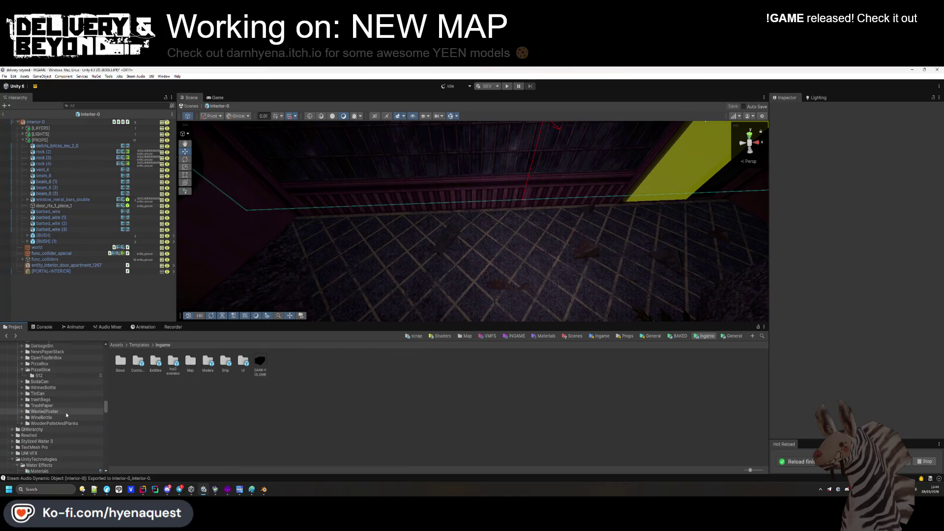
scroll(67, 404, "up", 10)
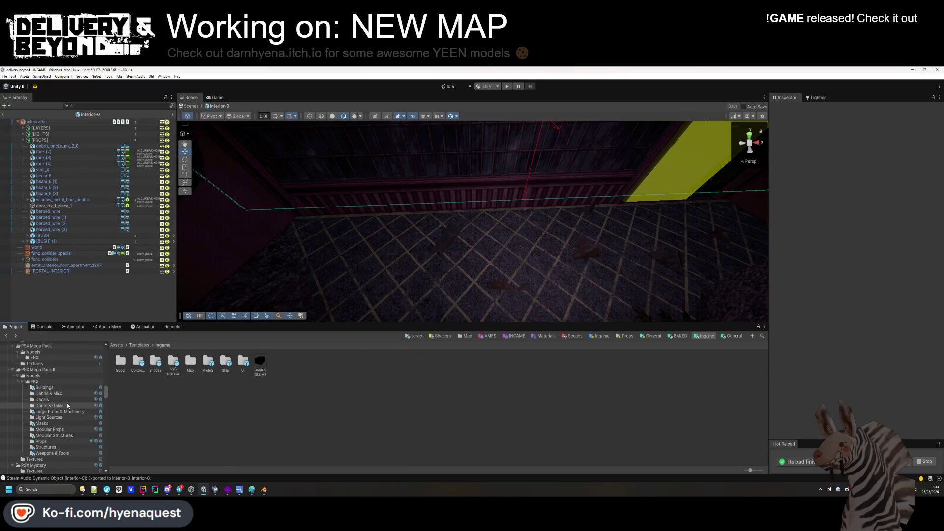
Collapse PROPS and move both BUSH objects into the LAYER-0 group.
left_click(23, 140)
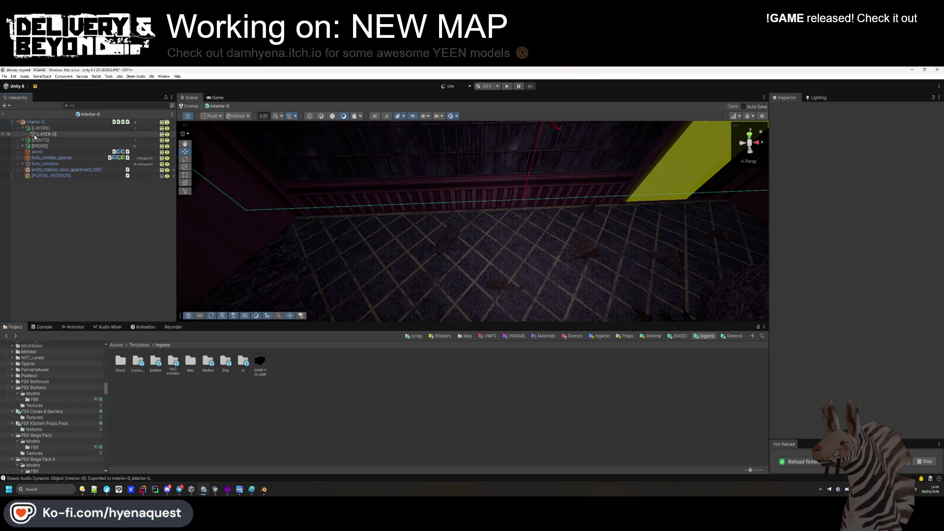
scroll(54, 409, "up", 6)
mouse_move(423, 222)
left_mouse_down()
mouse_move(446, 213)
mouse_move(505, 259)
left_mouse_up()
left_click(505, 259)
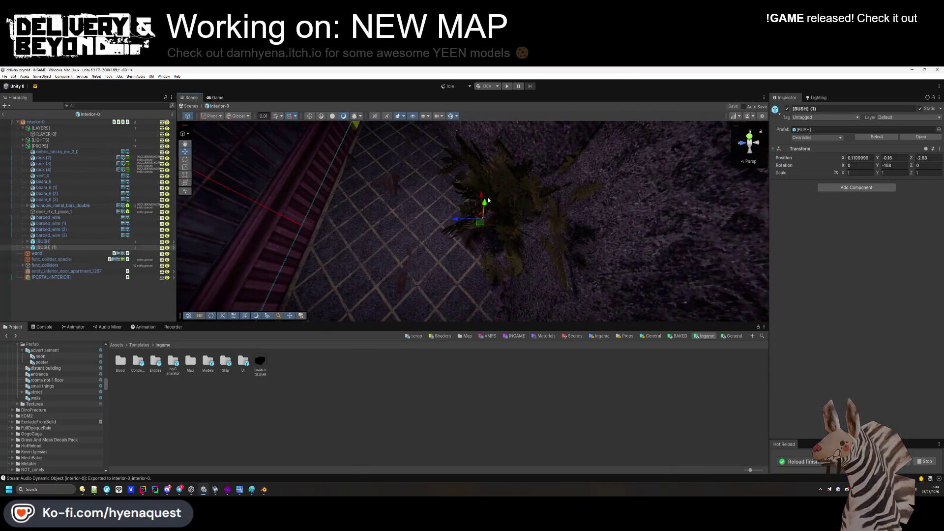
left_click(58, 241, "shift")
left_click_drag(58, 241, 45, 136)
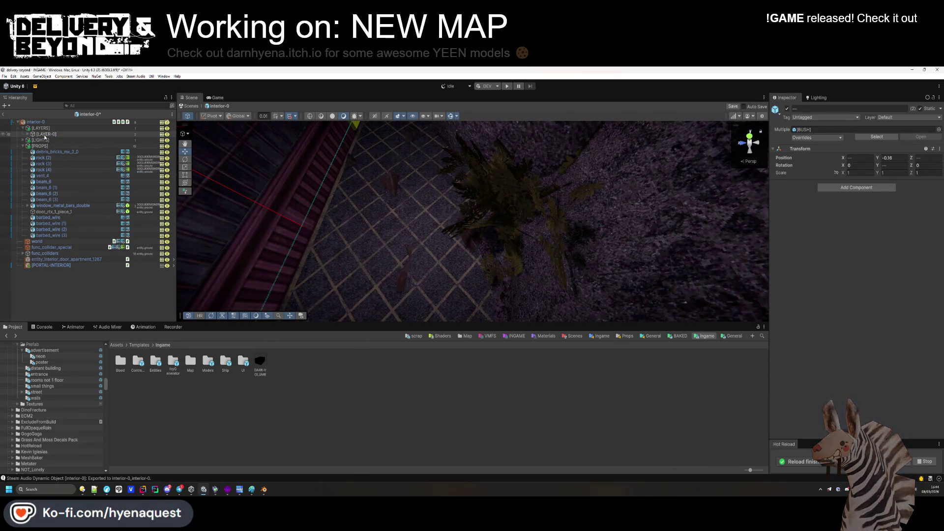
left_click(22, 146)
left_click(89, 222)
mouse_move(379, 226)
left_mouse_down()
mouse_move(230, 220)
mouse_move(197, 394)
left_mouse_up()
scroll(53, 407, "up", 10)
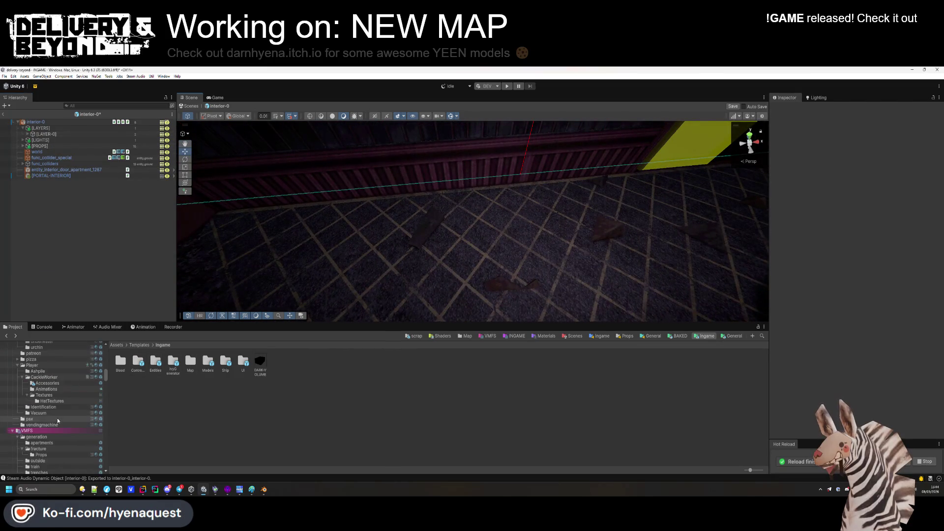
scroll(57, 419, "up", 10)
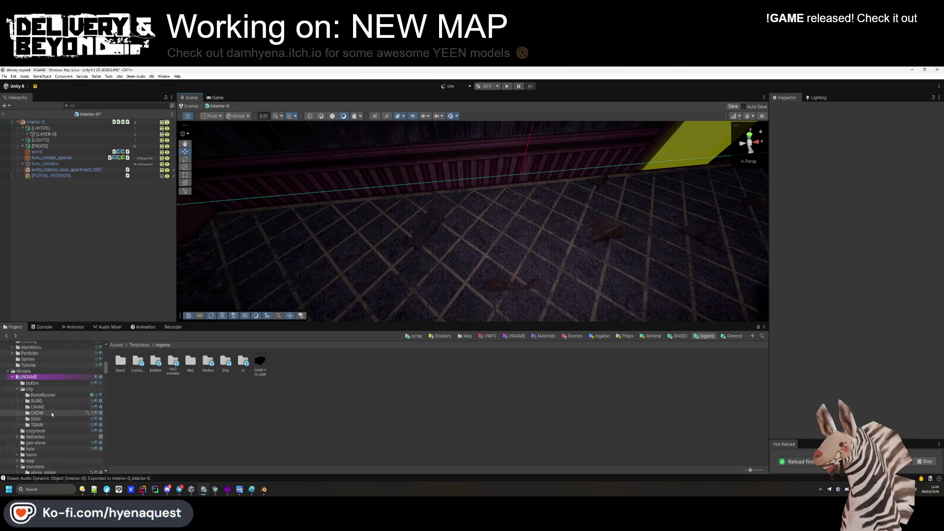
scroll(50, 405, "up", 10)
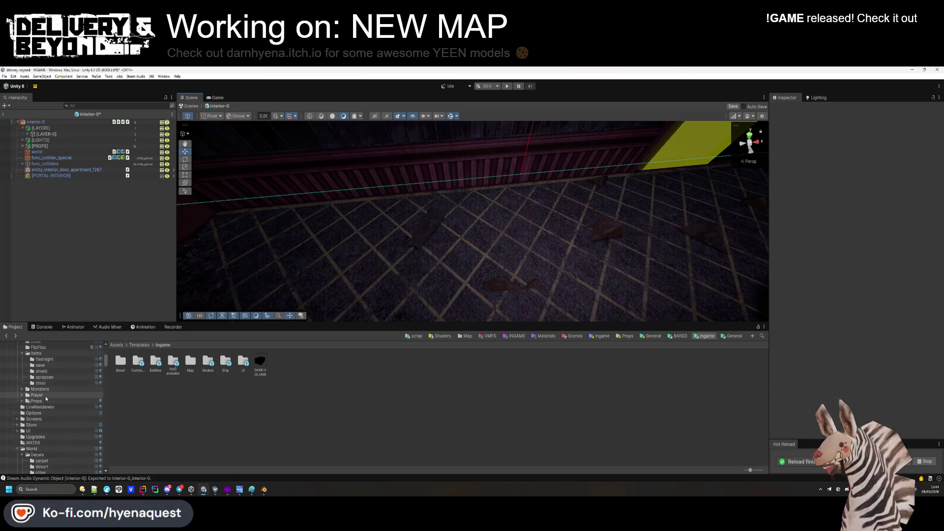
scroll(47, 397, "down", 15)
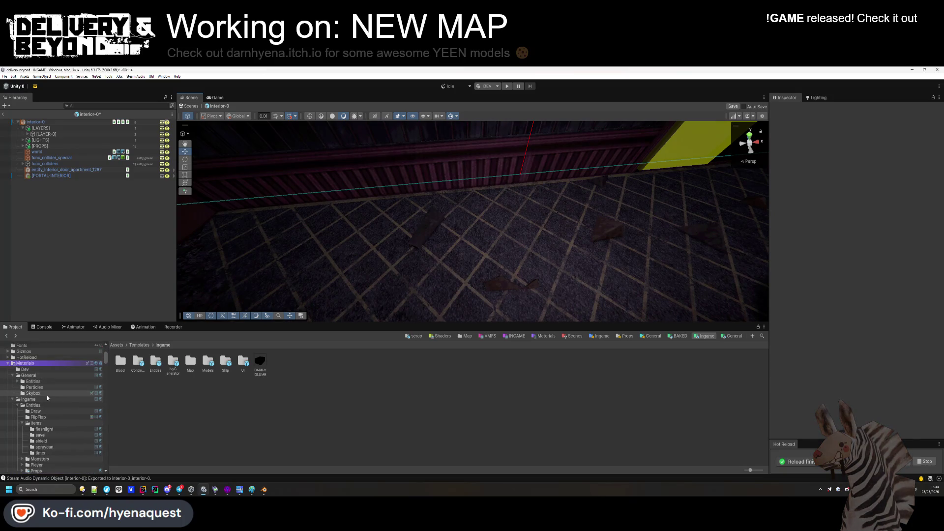
scroll(47, 395, "down", 15)
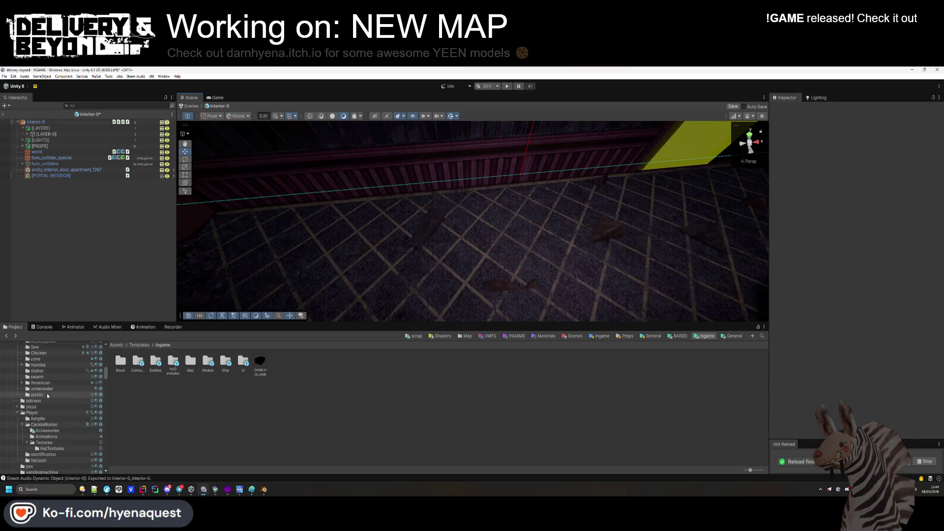
scroll(47, 393, "down", 10)
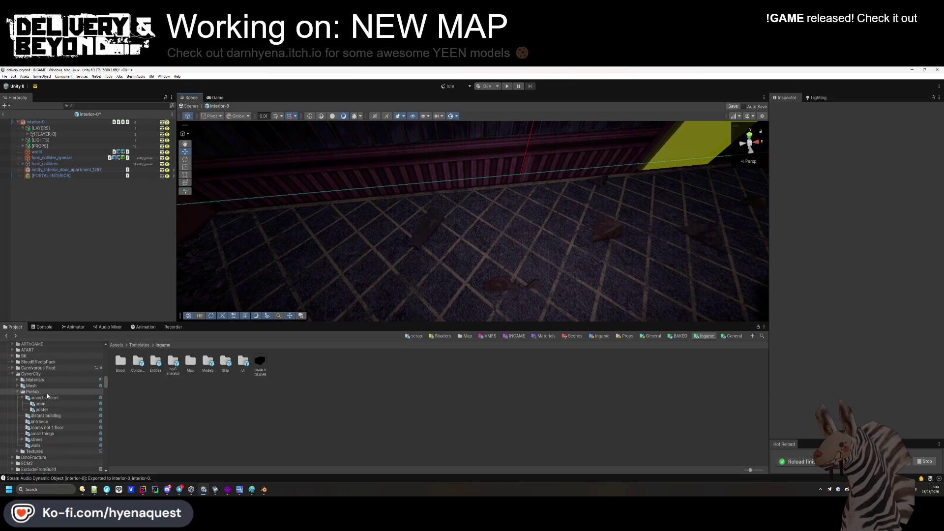
Place a rope 1 prefab from CyberCity small things on the floor, parented to LAYER-0.
left_click(53, 376)
left_click(50, 412)
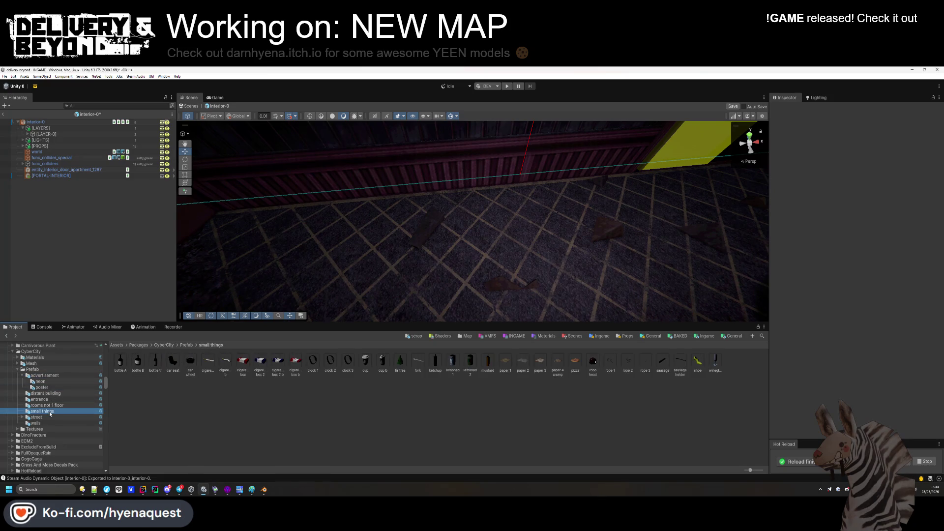
left_click_drag(323, 303, 421, 274)
key("f")
left_click_drag(432, 203, 460, 202)
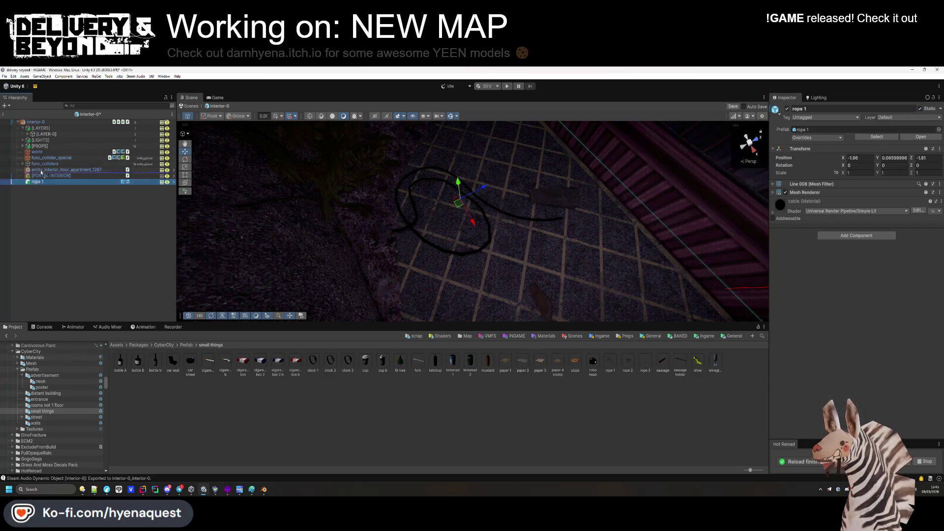
left_click_drag(46, 138, 46, 134)
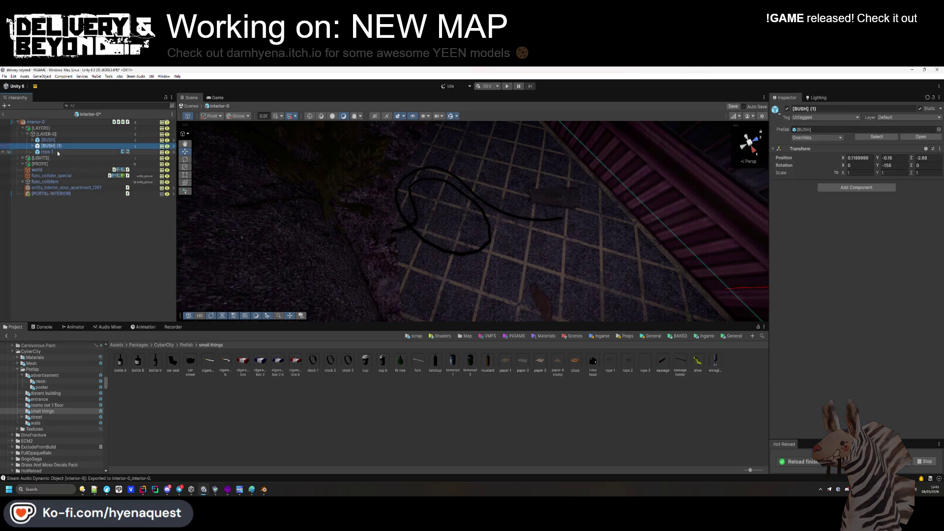
Set the rope's Mesh Renderer Cast Shadows to Off.
left_click(828, 192)
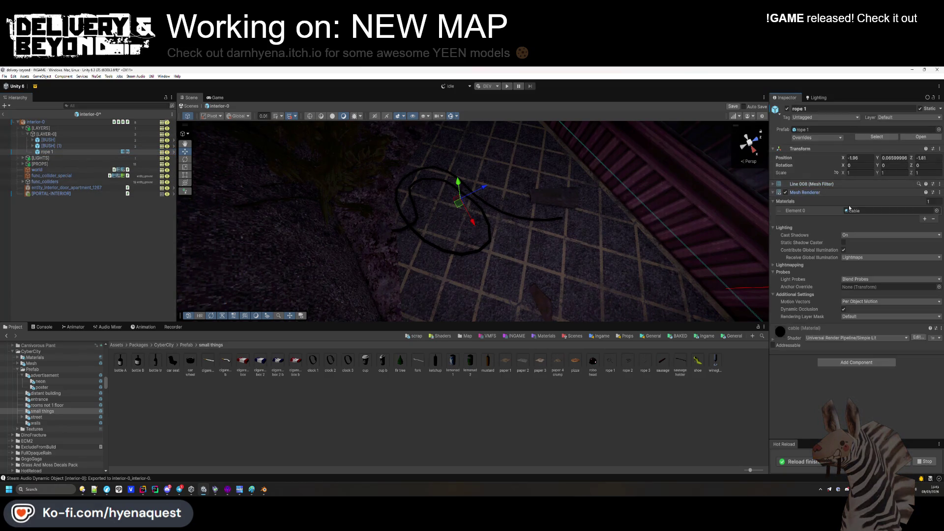
left_click(866, 210)
left_click(851, 228)
left_click(866, 235)
left_click(800, 250)
left_click(93, 246)
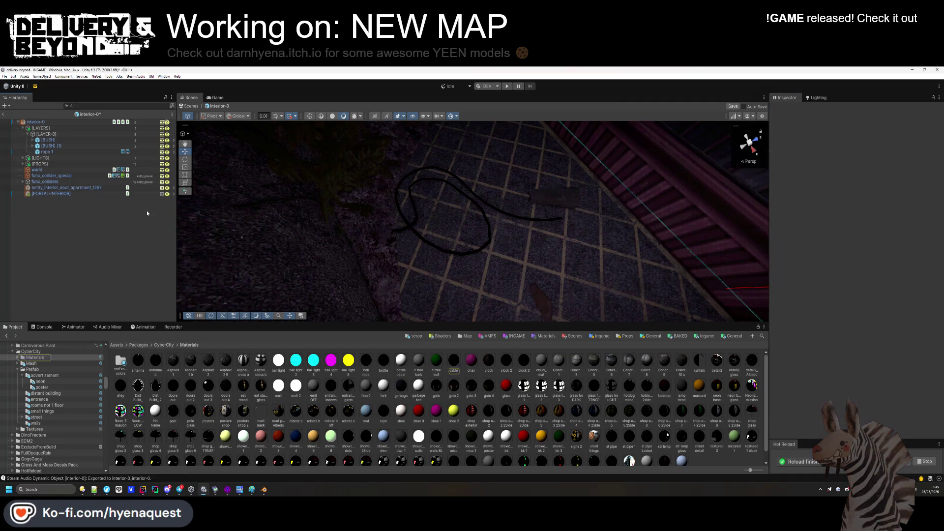
Try placing a paper 3 prefab from small things near the wall.
left_click(42, 411)
mouse_move(449, 196)
left_mouse_down()
mouse_move(489, 295)
mouse_move(543, 178)
left_mouse_up()
mouse_move(540, 362)
left_mouse_down()
mouse_move(393, 275)
mouse_move(488, 268)
left_mouse_up()
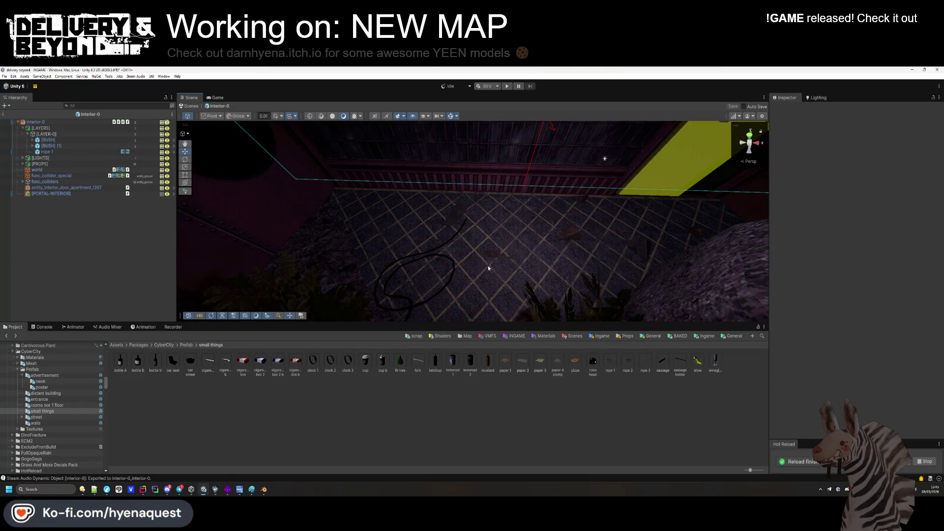
key("Up")
key("Up")
key("Up")
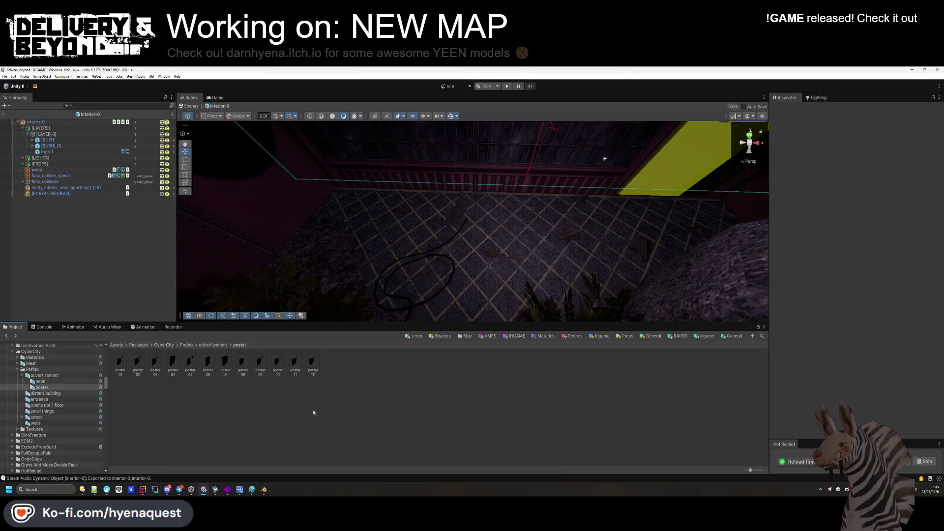
Open the train-1 prefab from Map templates > Train for editing.
left_click(466, 336)
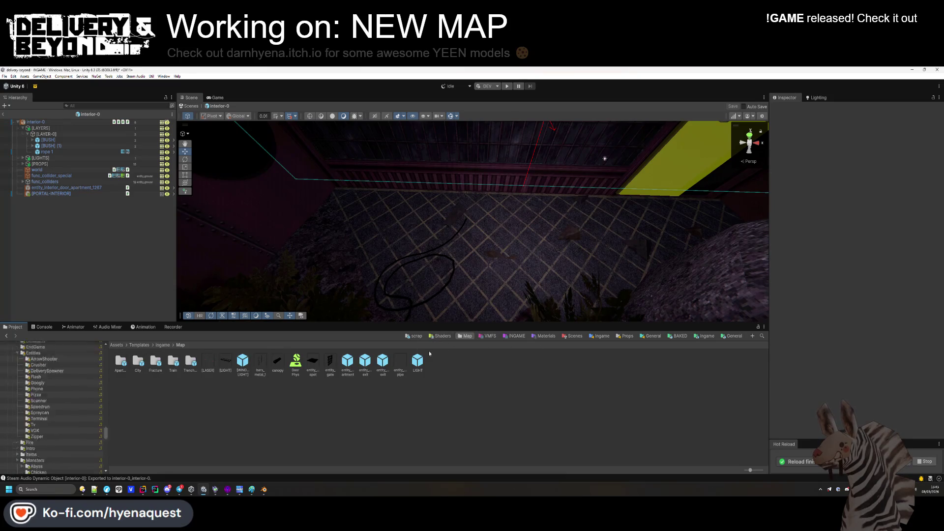
double_click(175, 362)
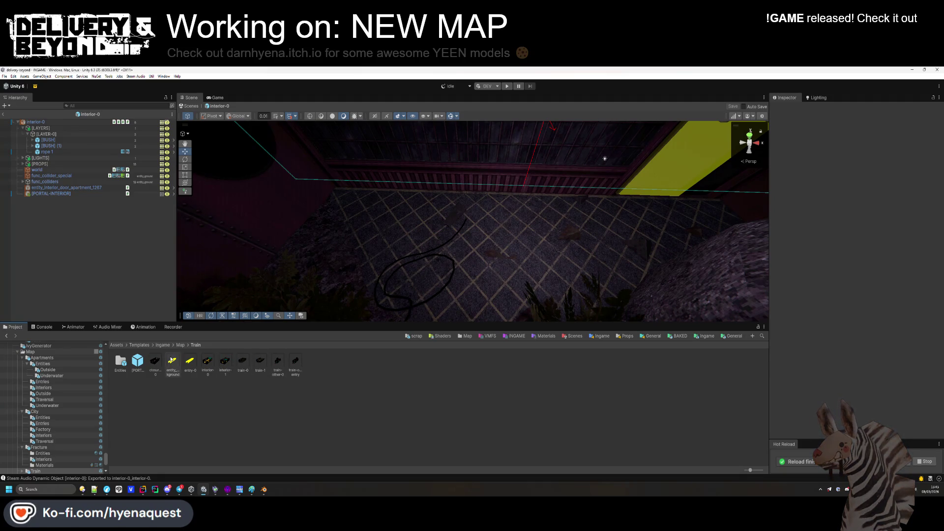
double_click(261, 359)
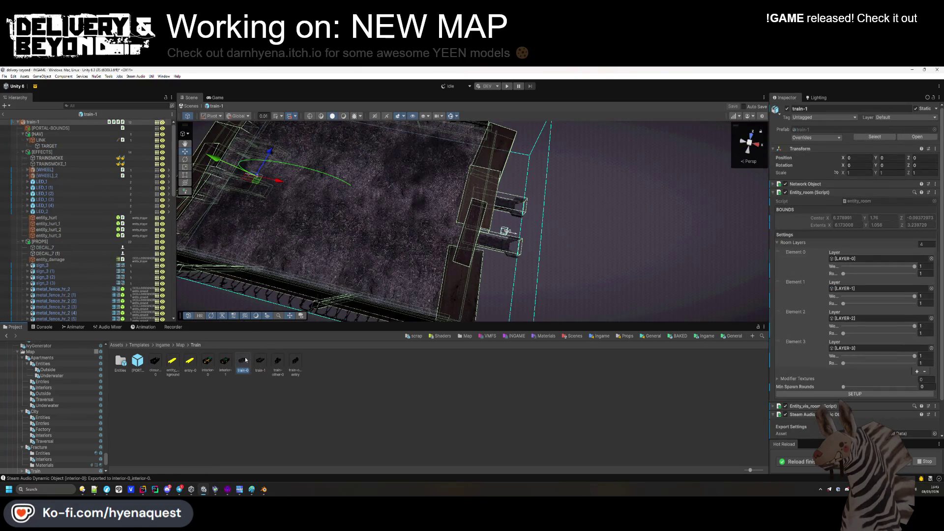
left_click(325, 364)
left_click_drag(436, 132, 187, 162)
Collapse NAV and EFFECTS to inspect DECAL_7, then open interior-0 from the Trenches folder.
left_click(24, 152)
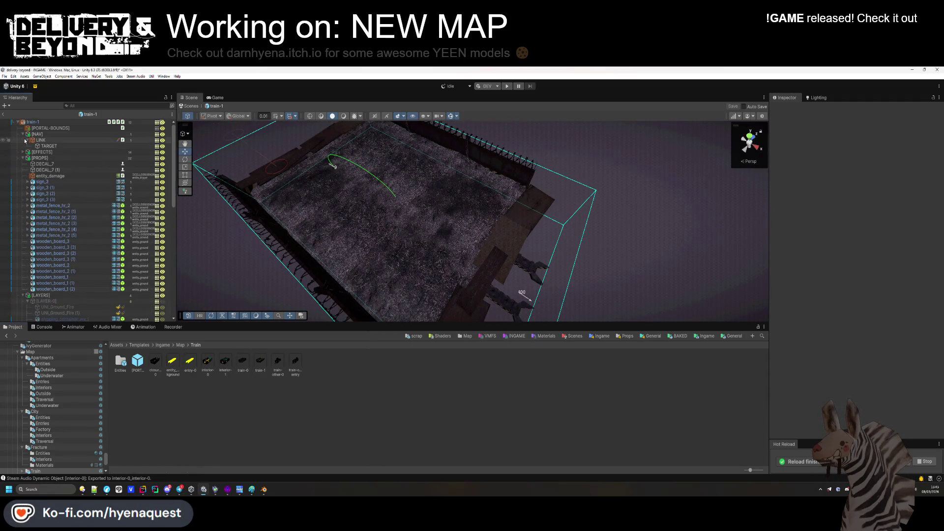
left_click(24, 141)
left_click(23, 133)
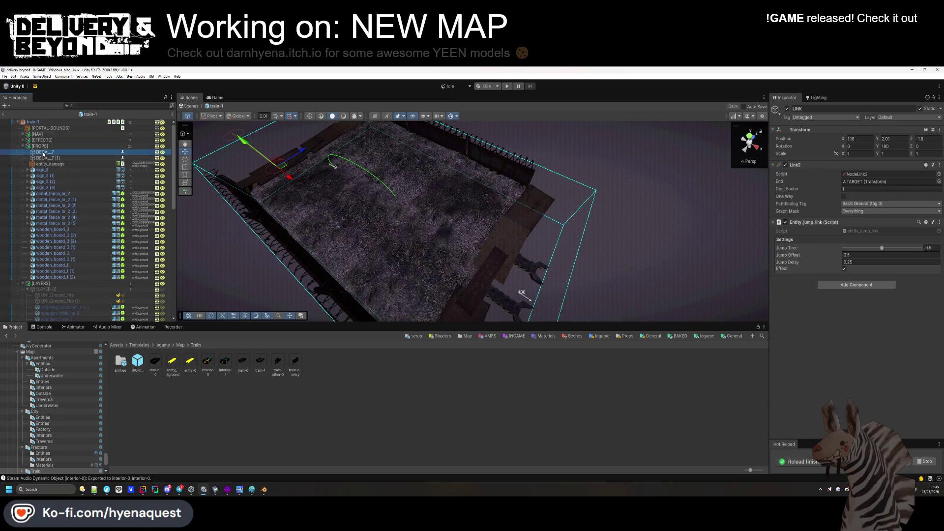
left_click(43, 152)
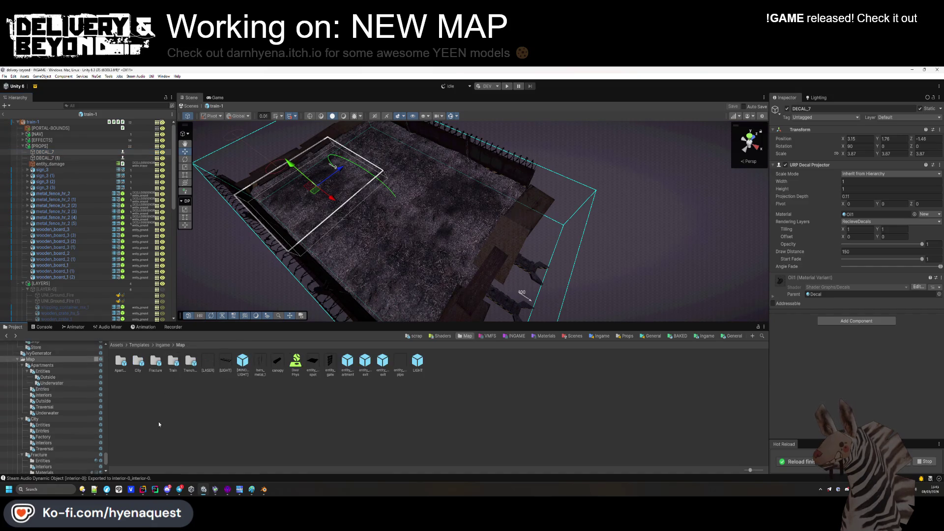
left_click(39, 471)
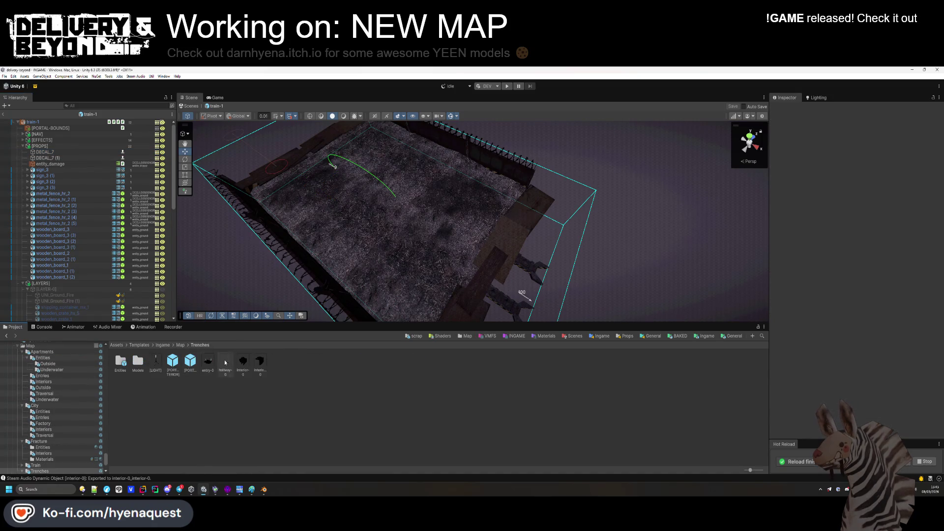
double_click(242, 363)
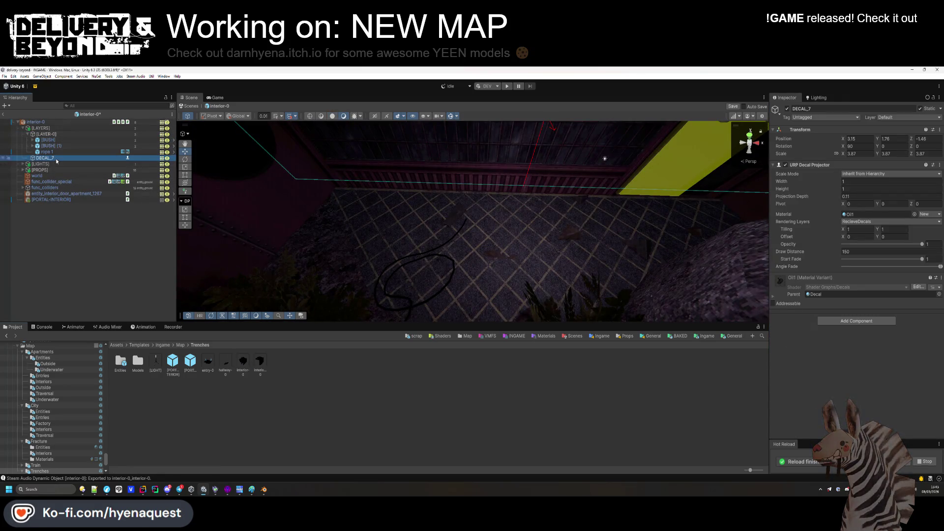
Frame DECAL_7 and slide the oil decal into position on the floor.
double_click(61, 157)
mouse_move(514, 228)
left_mouse_down()
mouse_move(498, 231)
mouse_move(480, 217)
mouse_move(482, 246)
left_mouse_up()
scroll(487, 259, "up", 5)
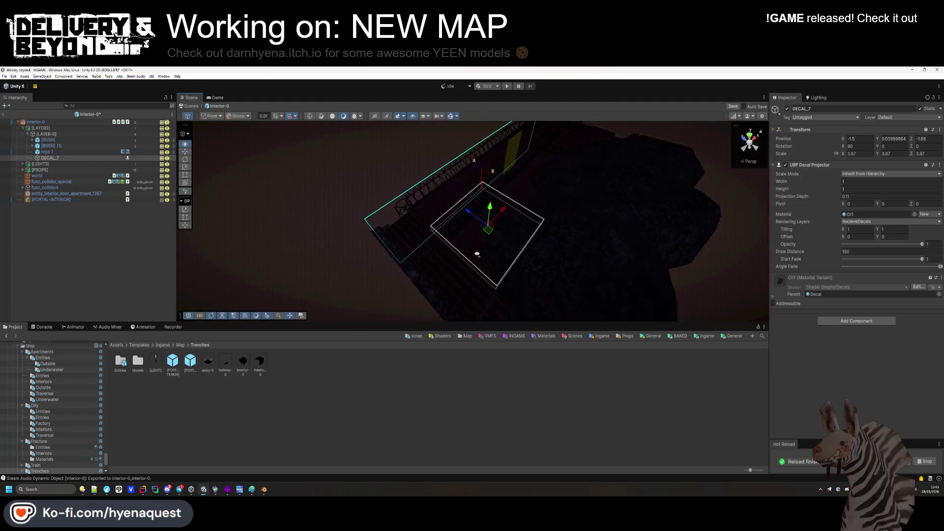
scroll(487, 259, "up", 2)
mouse_move(504, 207)
left_mouse_down()
mouse_move(480, 253)
mouse_move(458, 219)
left_mouse_up()
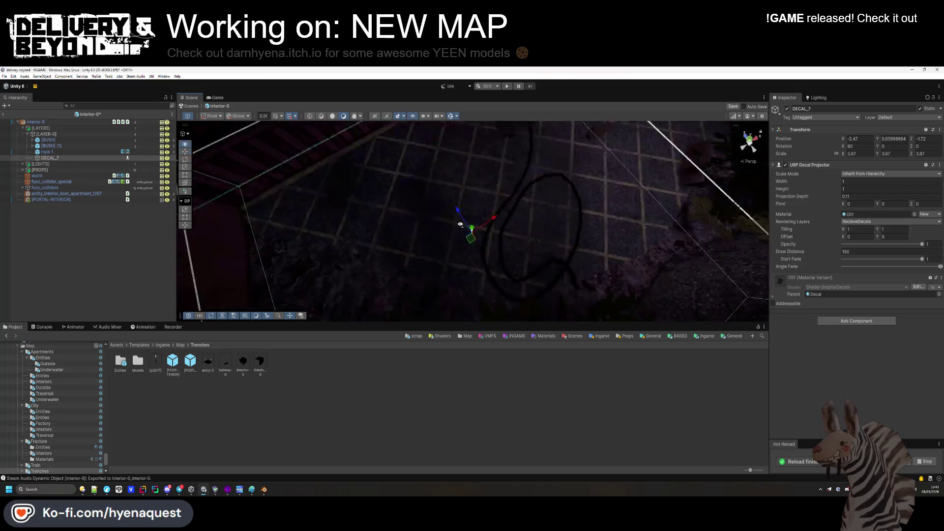
scroll(331, 210, "up", 5)
scroll(331, 210, "down", 5)
mouse_move(417, 164)
left_mouse_down()
mouse_move(388, 249)
mouse_move(308, 254)
mouse_move(324, 251)
left_mouse_up()
left_click_drag(379, 211, 411, 215)
left_click_drag(344, 246, 373, 246)
Duplicate the decal, move the copy, switch its material to Oil3 and rotate it about -65°.
key("ctrl+d")
mouse_move(558, 185)
left_mouse_down()
mouse_move(350, 308)
mouse_move(396, 277)
left_mouse_up()
key("f")
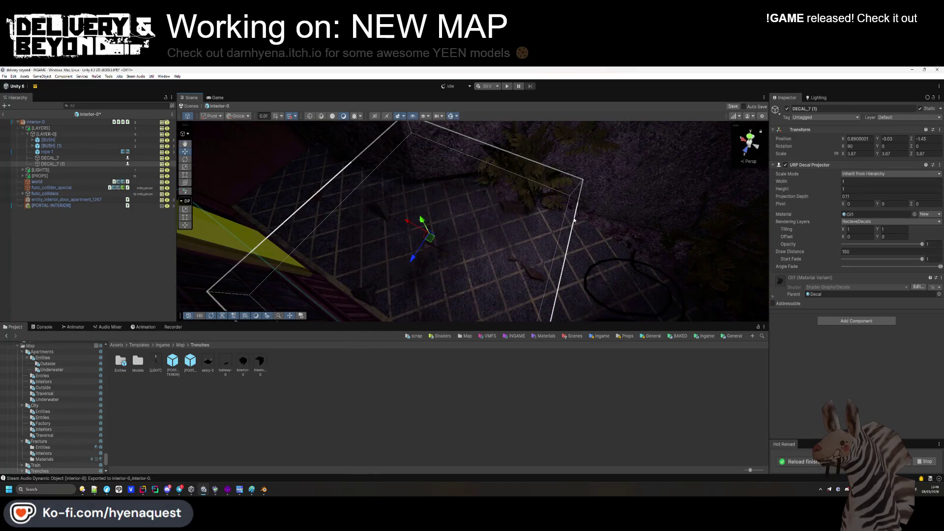
mouse_move(426, 240)
left_mouse_down()
mouse_move(368, 184)
mouse_move(411, 221)
mouse_move(357, 186)
left_mouse_up()
left_click(865, 214)
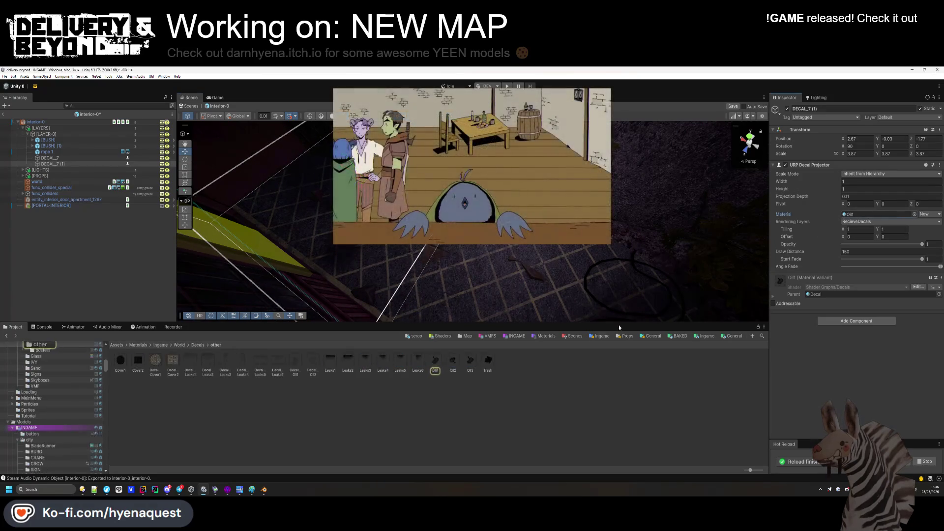
left_click_drag(470, 363, 865, 215)
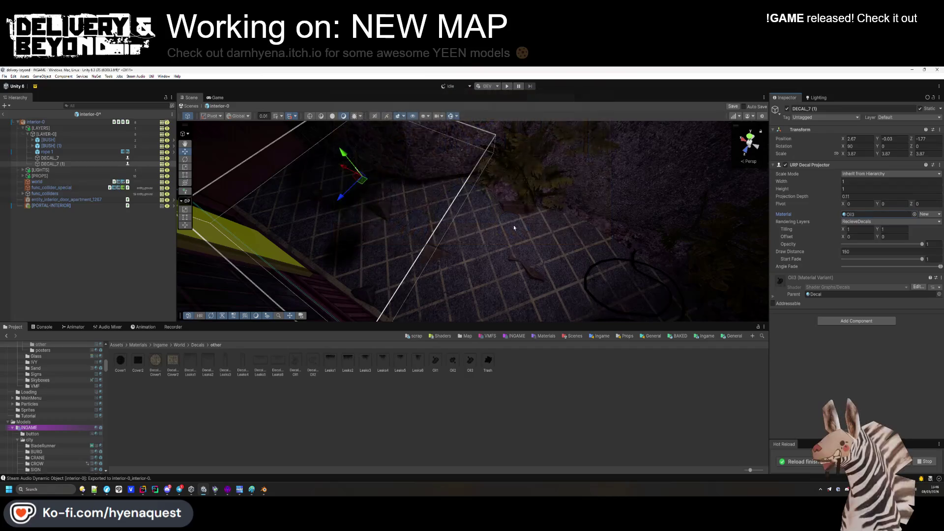
left_click_drag(874, 147, 851, 148)
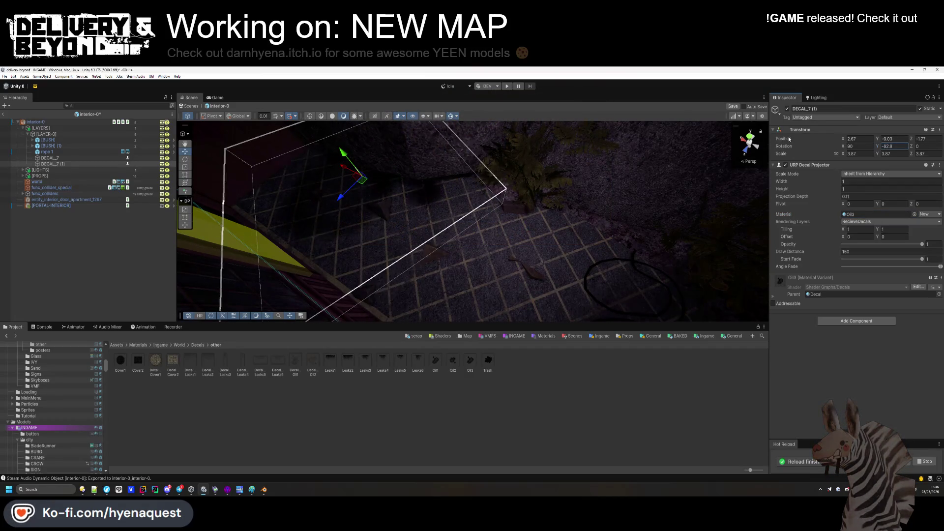
left_click_drag(367, 184, 359, 189)
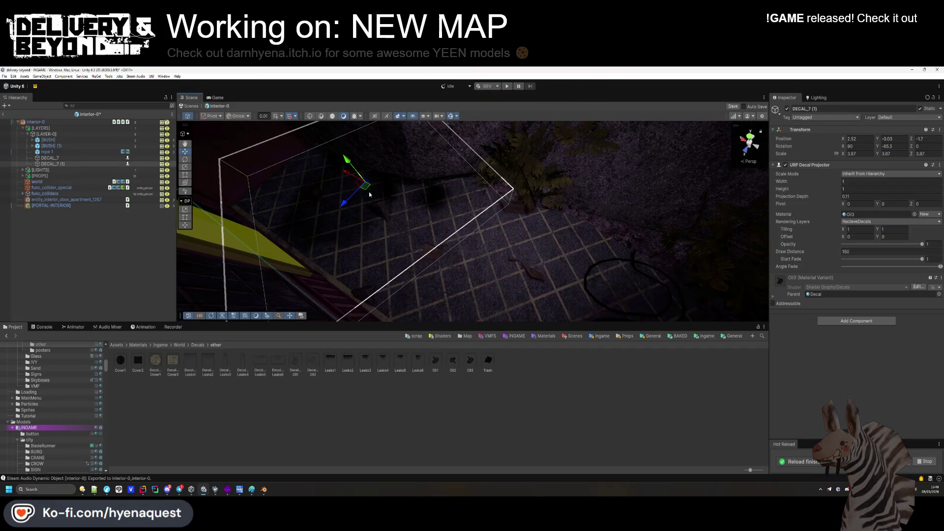
Delete both oil decals from the interior-0 floor.
key("f")
mouse_move(411, 205)
left_mouse_down()
mouse_move(383, 187)
mouse_move(275, 177)
left_mouse_up()
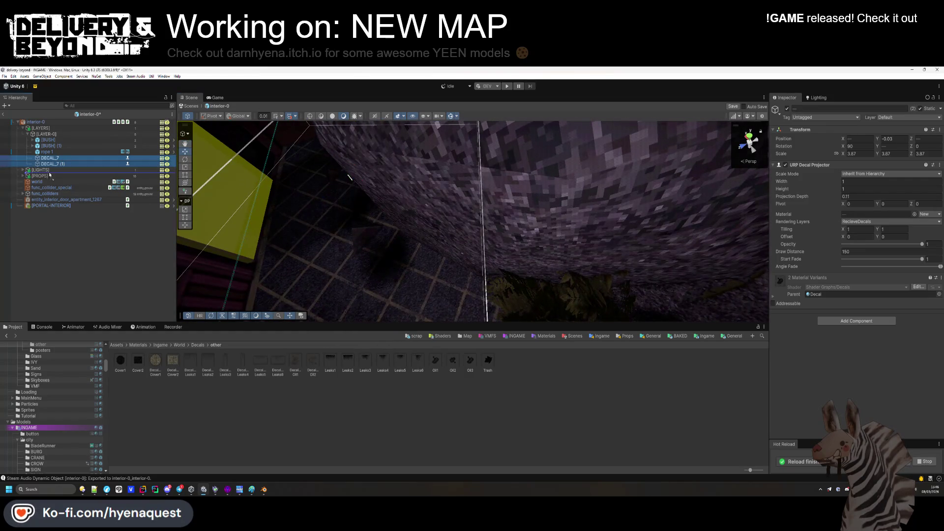
key("Delete")
left_click_drag(385, 221, 320, 206)
Browse to PSX Mega Pack II Modular Structures and pick the pipes_hr_5_middle asset.
scroll(41, 411, "up", 3)
scroll(41, 411, "up", 5)
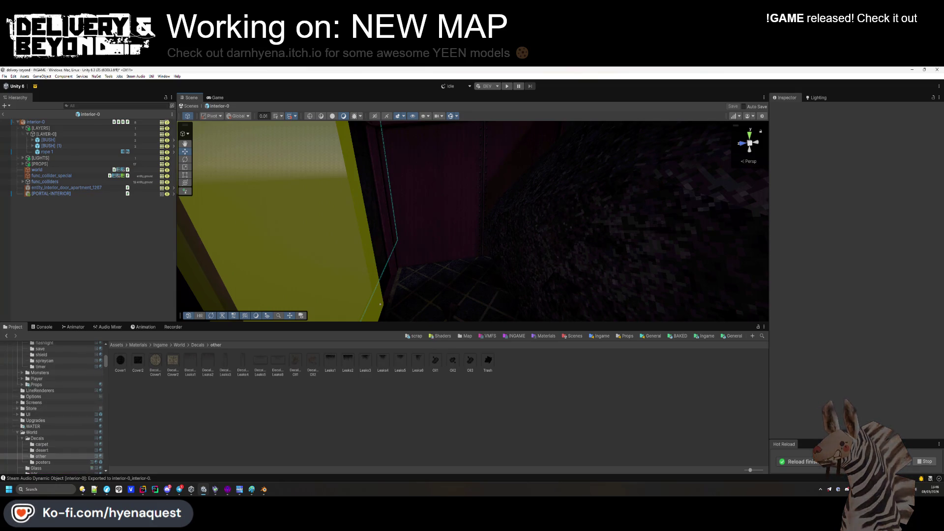
scroll(52, 391, "down", 8)
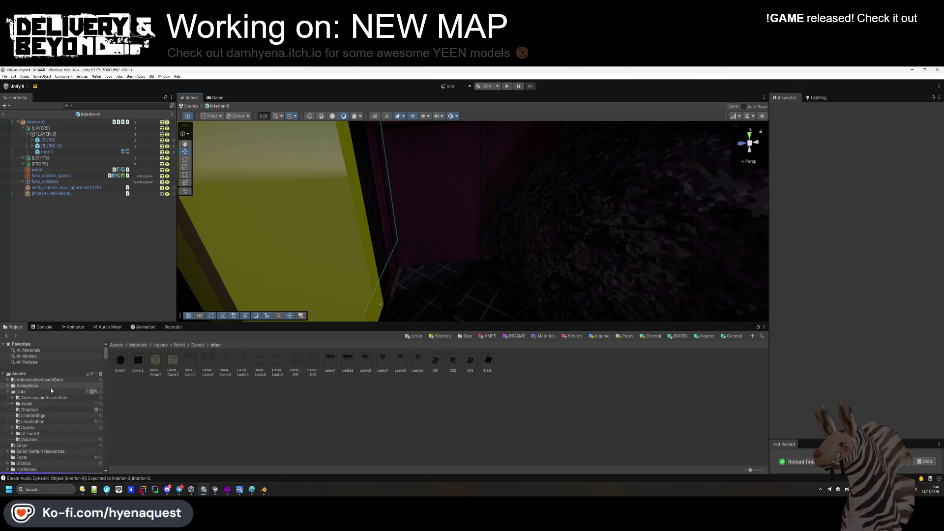
scroll(51, 390, "down", 20)
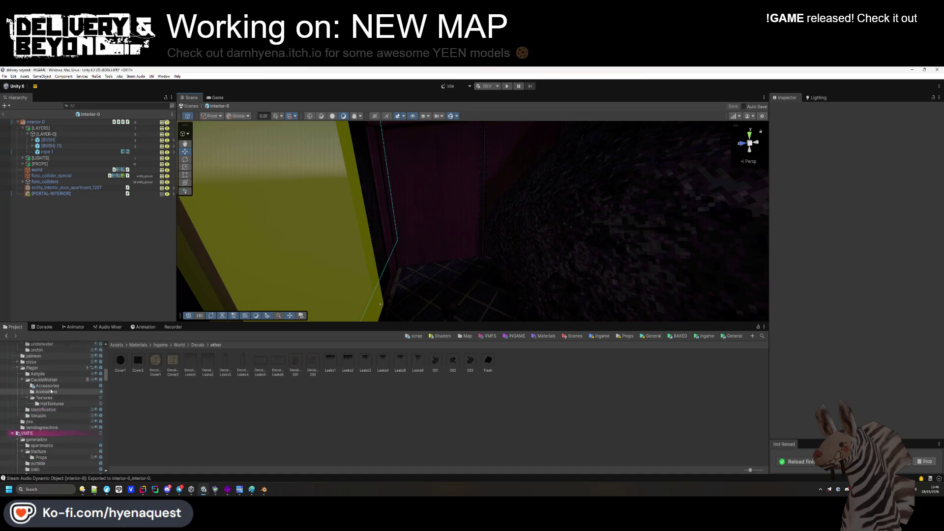
scroll(51, 391, "down", 10)
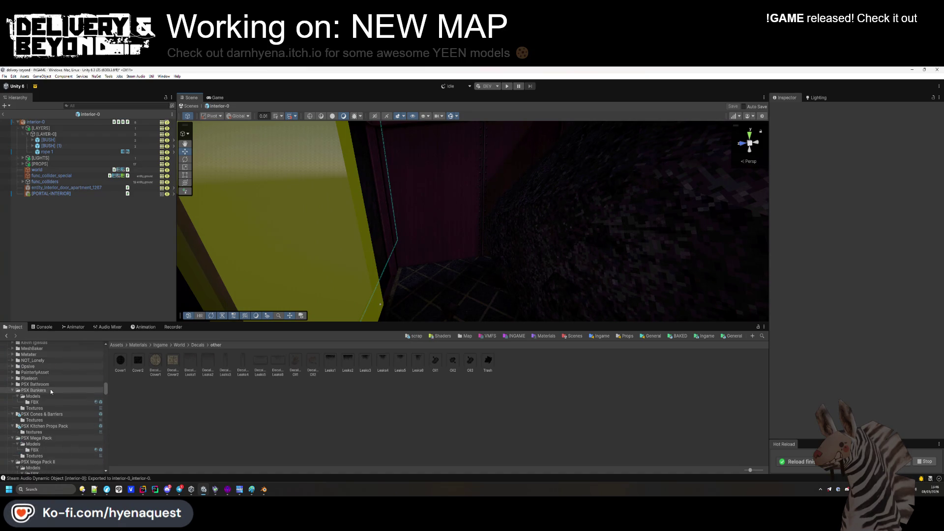
left_click(34, 405)
scroll(37, 436, "down", 3)
scroll(37, 436, "down", 2)
left_click(64, 432)
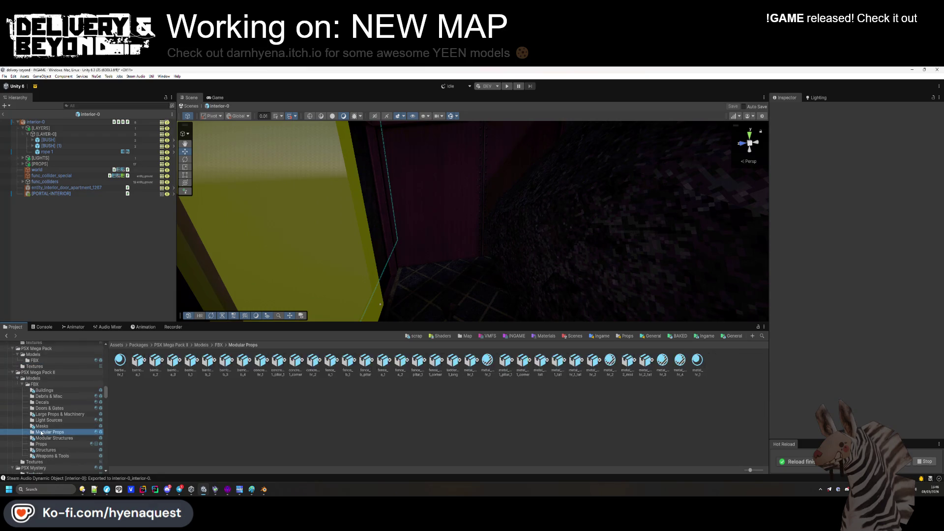
left_click(42, 439)
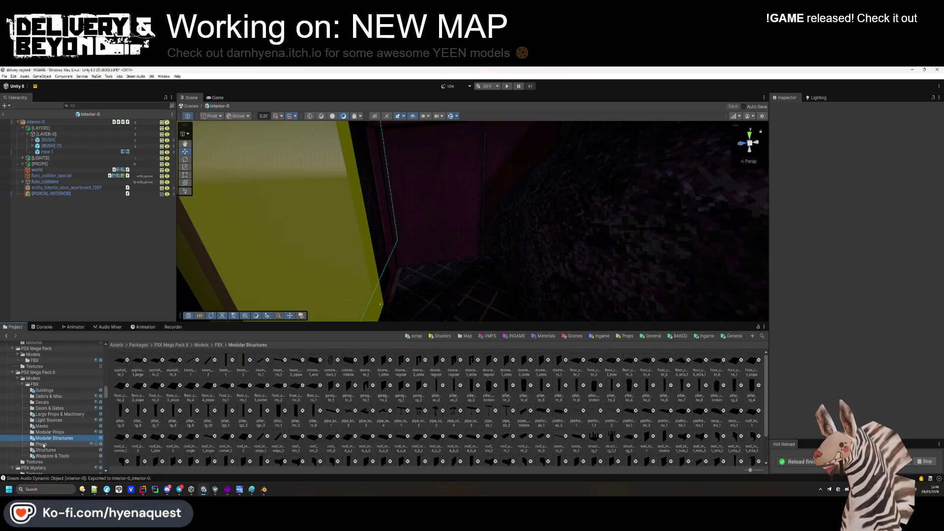
scroll(492, 403, "down", 1)
left_click(524, 397)
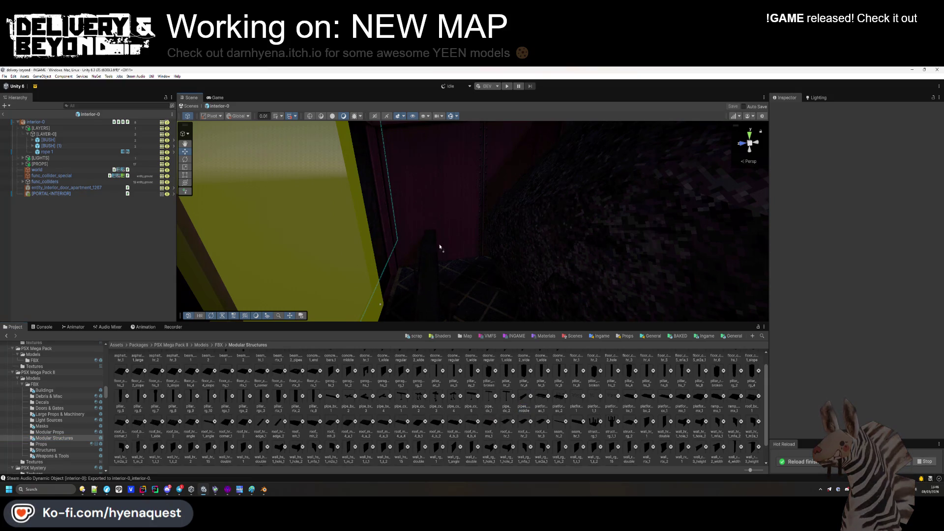
Place pipes_hr_5_middle by the wall, rotated -90 on Y and 90 on Z.
left_click_drag(444, 167, 442, 164)
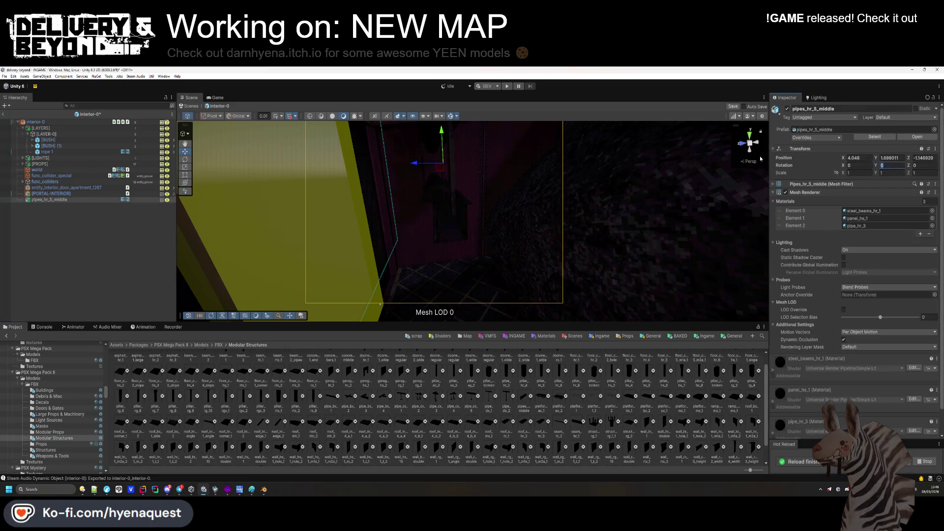
type("9090")
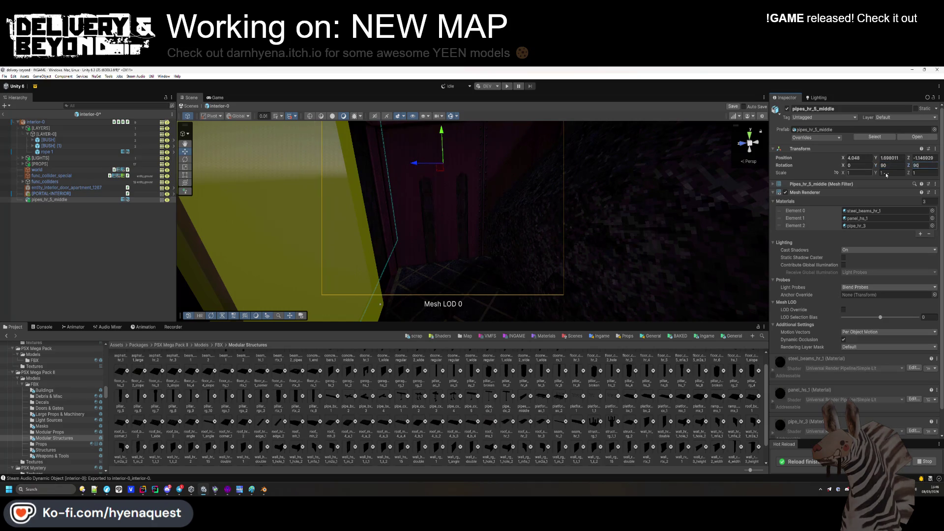
type("-90")
key("Return")
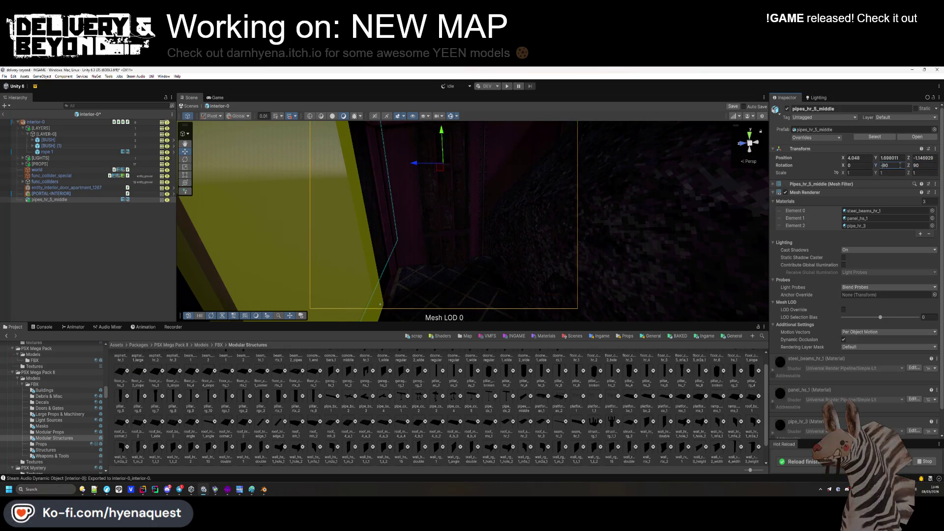
key("f")
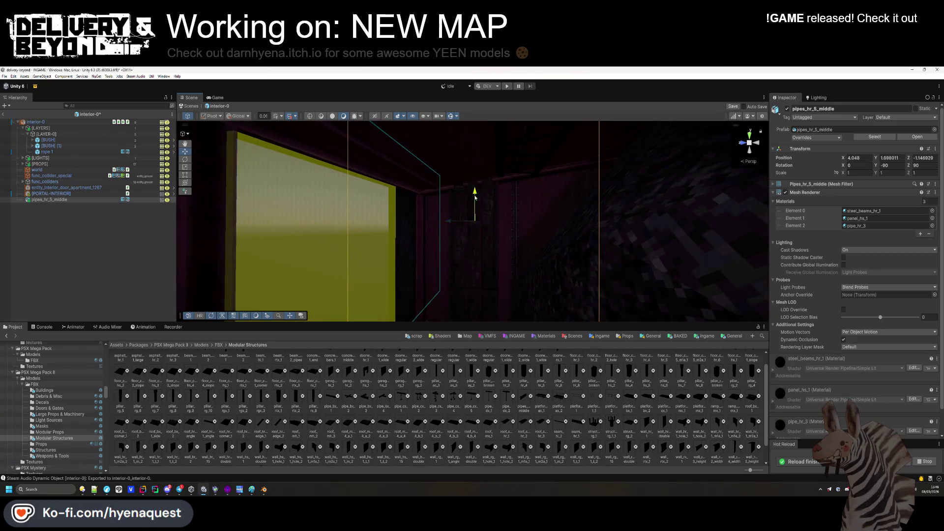